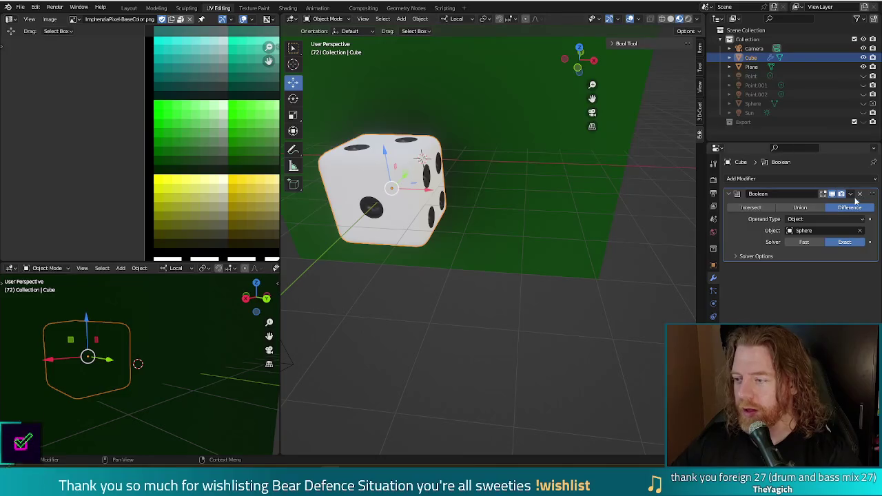
Step: Apply the Boolean modifier on the die and orbit the view to inspect the cut pips
click(833, 206)
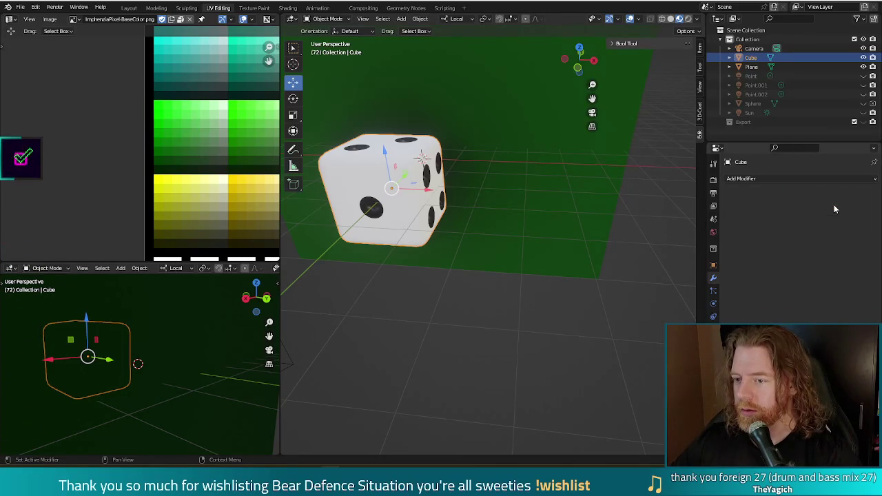
click(547, 272)
mouse_move(547, 271)
middle_down()
mouse_move(569, 252)
mouse_move(474, 260)
middle_up()
click(329, 250)
mouse_move(329, 250)
middle_down()
mouse_move(413, 233)
mouse_move(370, 228)
mouse_move(359, 181)
mouse_move(443, 223)
mouse_move(435, 204)
mouse_move(406, 257)
mouse_move(400, 200)
mouse_move(413, 243)
middle_up()
Step: Select the die, try a rotation, then undo it back to its previous state
click(399, 200)
key(r)
click(441, 255)
key(ctrl+z)
mouse_move(535, 290)
middle_down()
mouse_move(565, 233)
mouse_move(543, 238)
mouse_move(539, 254)
middle_up()
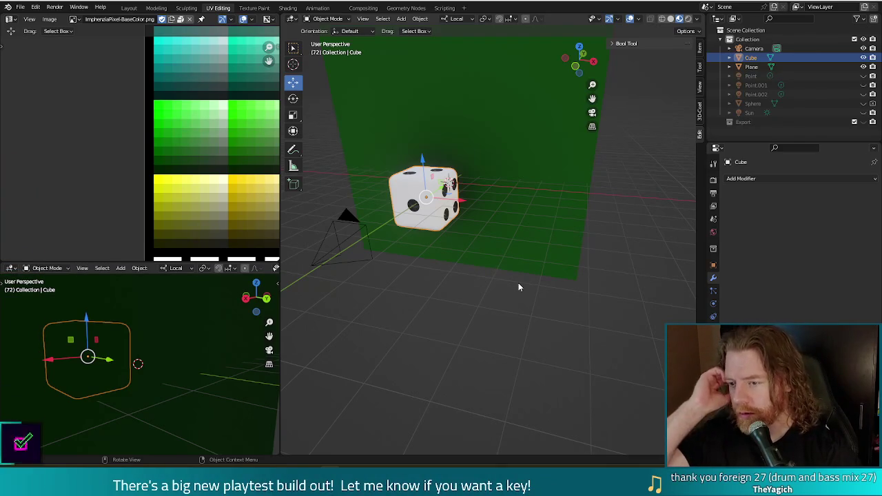
Step: Do a test render of the die, then return to the front view
key(F12)
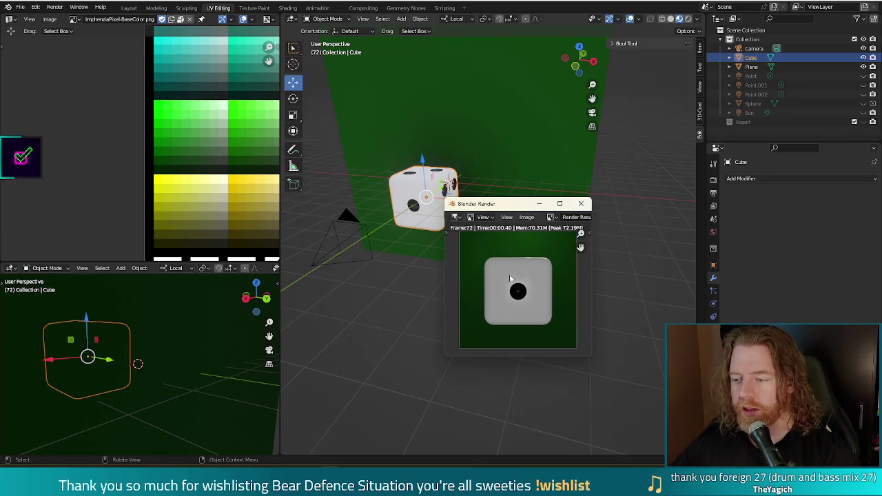
click(576, 209)
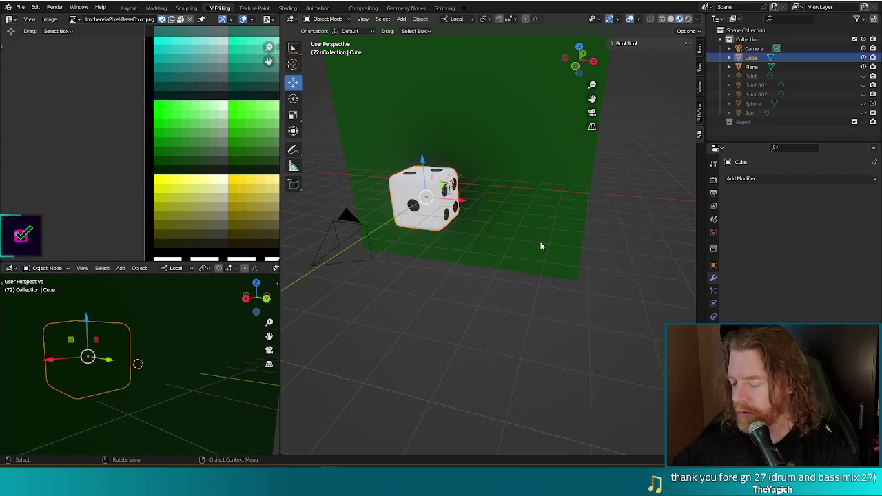
key(KP_1)
middle_drag(533, 219, 556, 205)
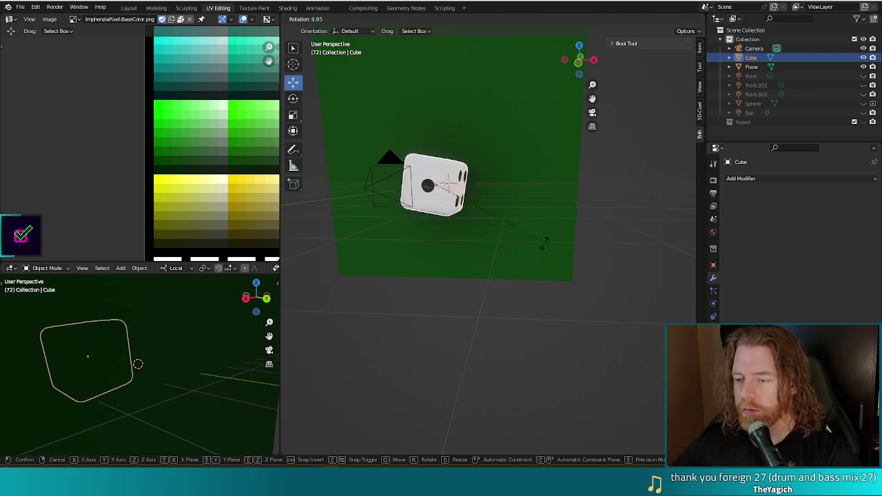
Step: Rotate the die about 32.2° around Z so several faces show
key(r)
click(509, 257)
mouse_move(509, 256)
middle_down()
mouse_move(542, 305)
mouse_move(506, 233)
mouse_move(518, 292)
mouse_move(537, 285)
middle_up()
key(r)
click(533, 335)
mouse_move(534, 335)
middle_down()
mouse_move(522, 246)
mouse_move(535, 250)
middle_up()
Step: Re-render the tilted die, then scale it down to 0.605
key(F12)
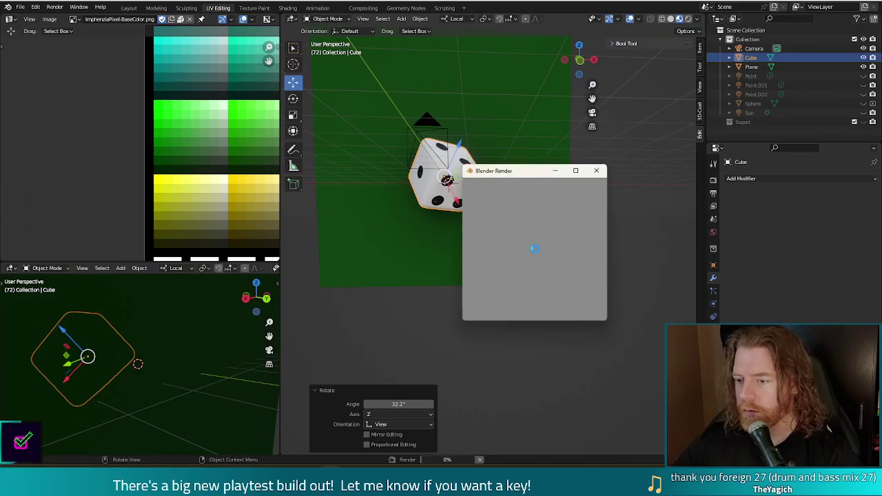
click(600, 171)
middle_drag(534, 252, 524, 255)
key(s)
click(511, 256)
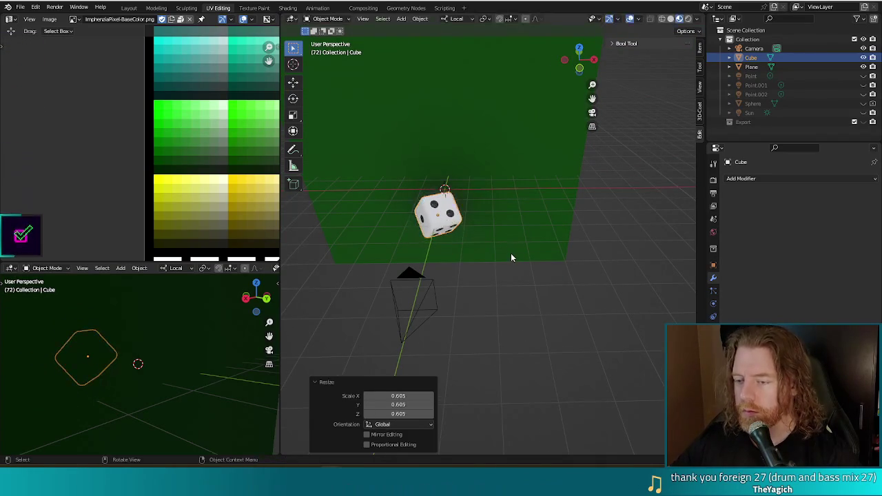
Step: Render the scene, then duplicate the die and place the copy beside the first
key(F12)
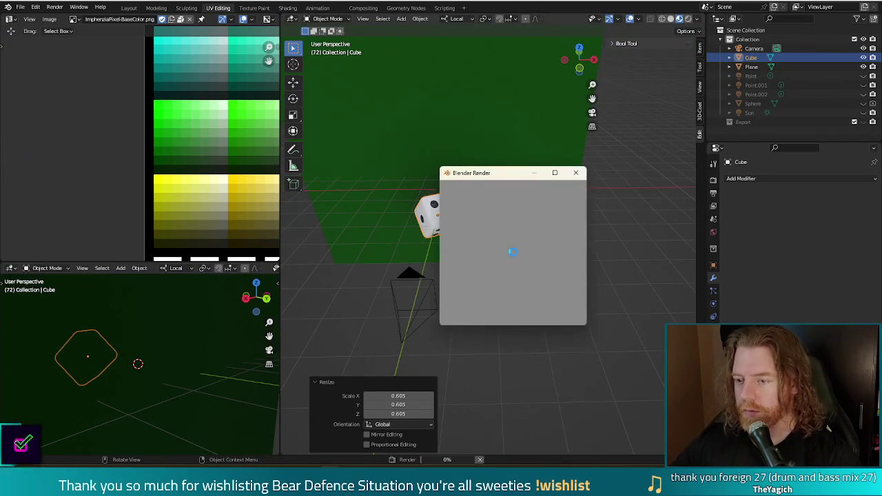
click(577, 173)
middle_drag(479, 292, 480, 272)
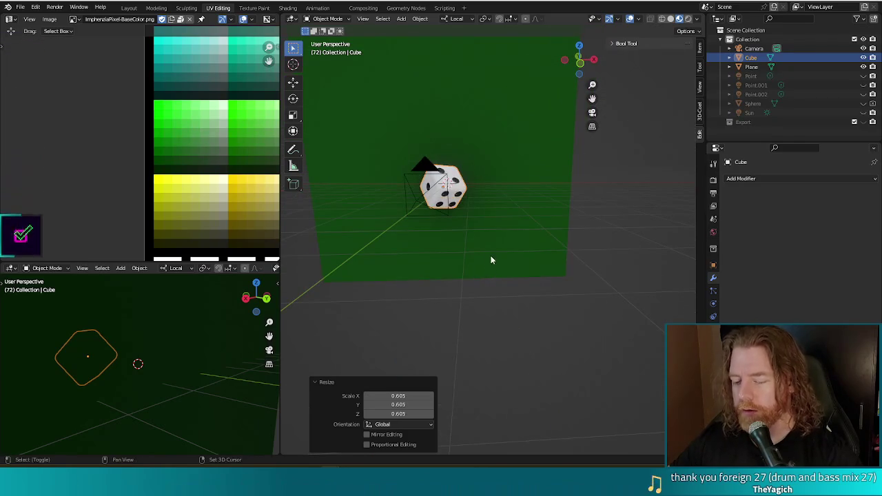
key(shift+d)
click(514, 227)
Step: Rotate the duplicate die and render both dice together
key(r)
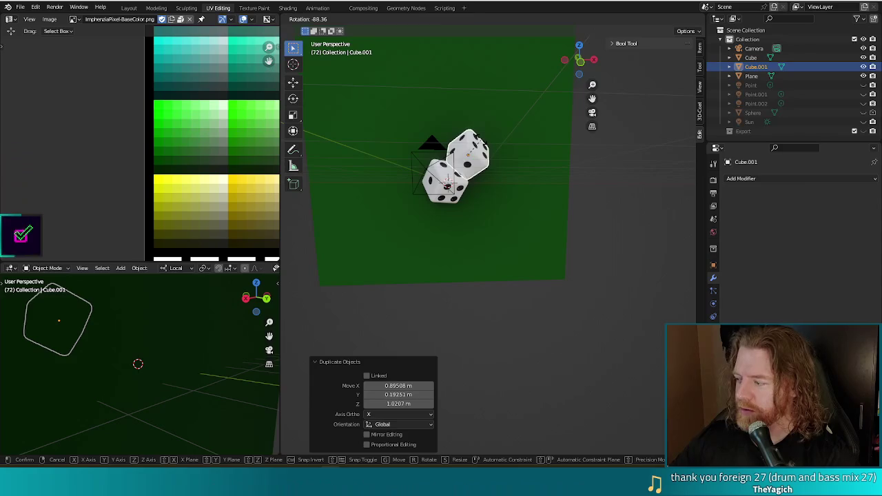
click(483, 142)
middle_drag(482, 141, 536, 204)
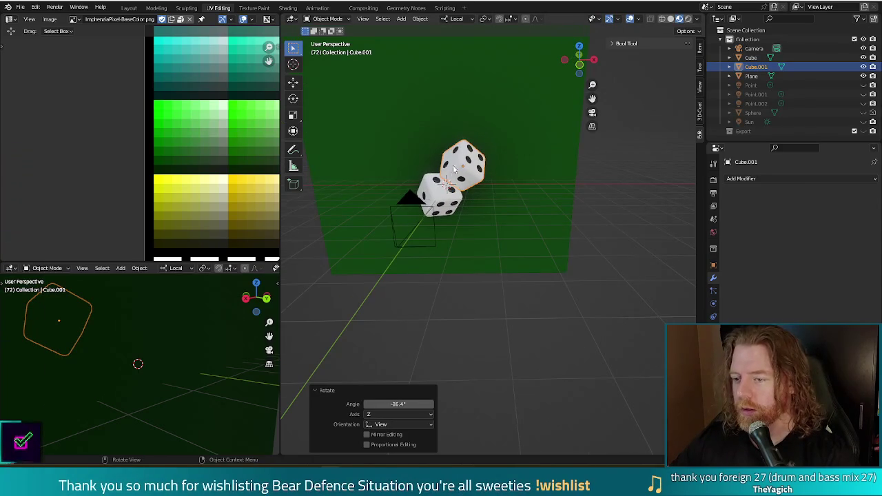
key(F12)
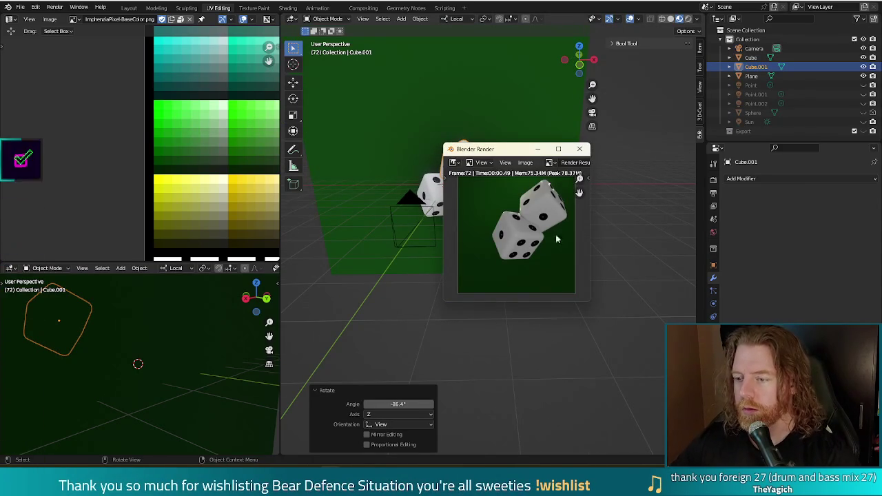
click(582, 148)
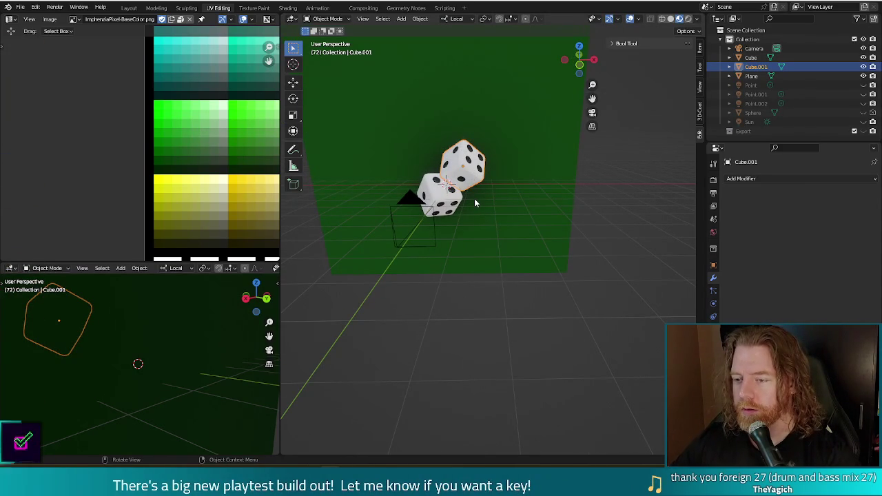
Step: Move the second die up and right with the Move tool, then re-render
key(ctrl+F11)
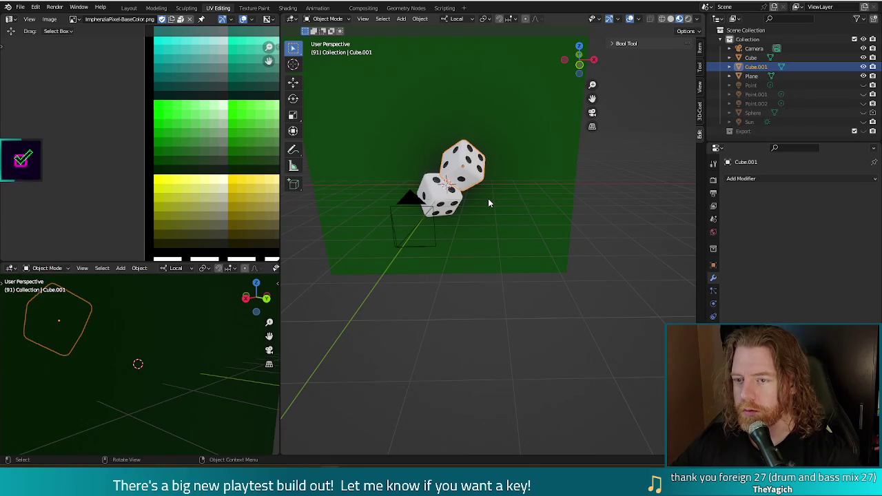
click(292, 83)
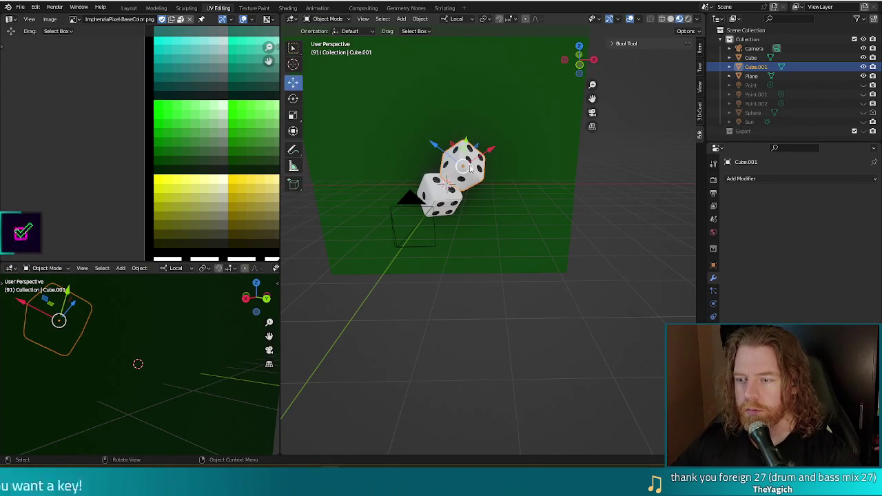
drag(461, 165, 468, 148)
key(F12)
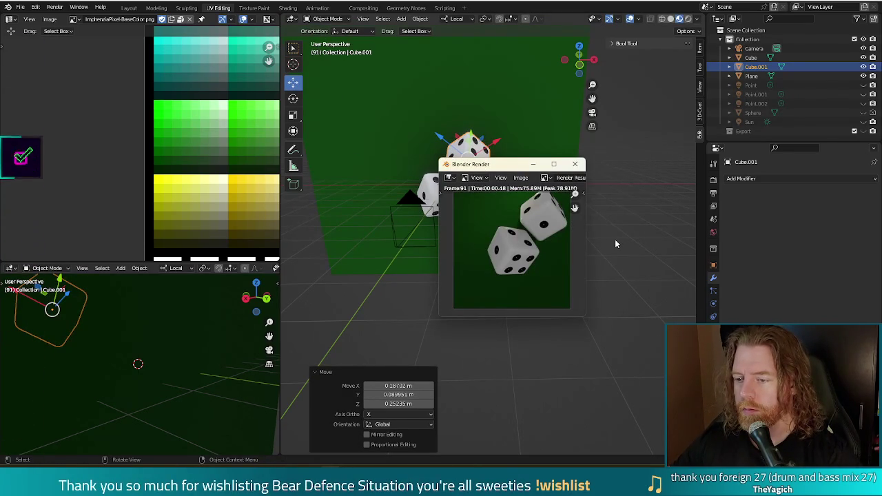
click(575, 165)
Step: Rotate the second die to -183° around Z, render, and select both dice in front view
mouse_move(606, 187)
middle_down()
mouse_move(589, 206)
mouse_move(595, 246)
middle_up()
key(r)
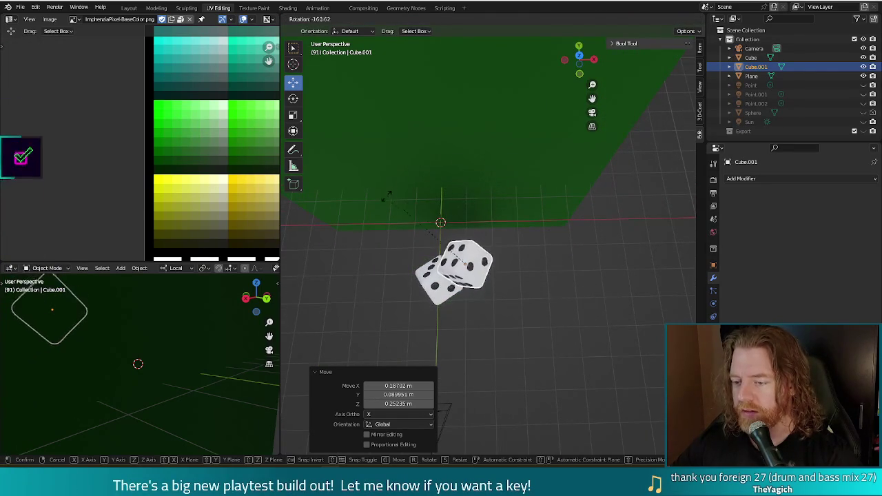
click(404, 241)
mouse_move(404, 241)
middle_down()
mouse_move(548, 240)
mouse_move(543, 256)
middle_up()
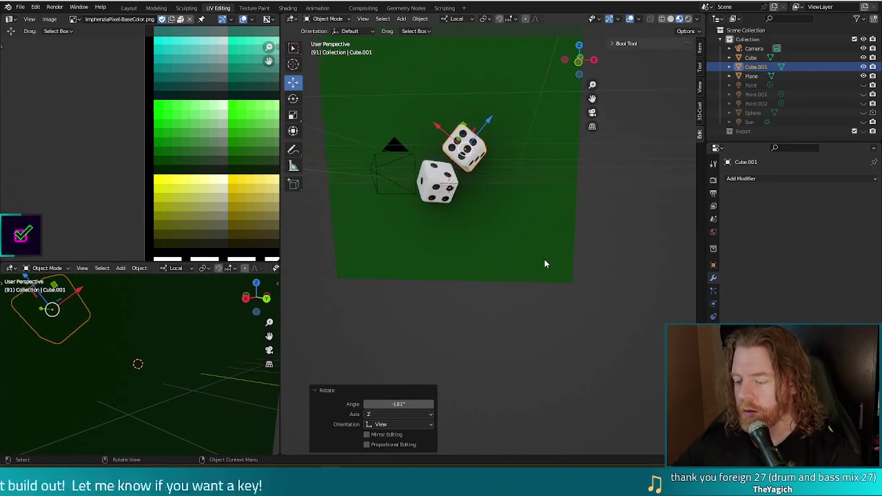
key(F12)
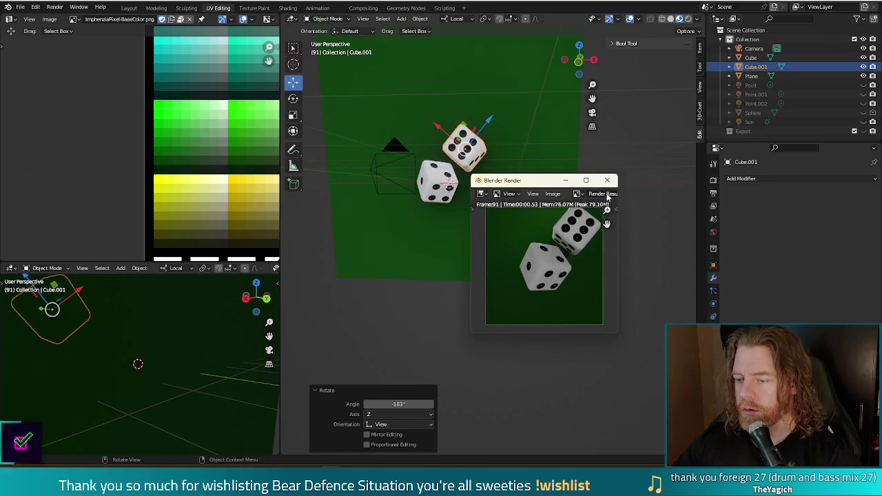
click(607, 181)
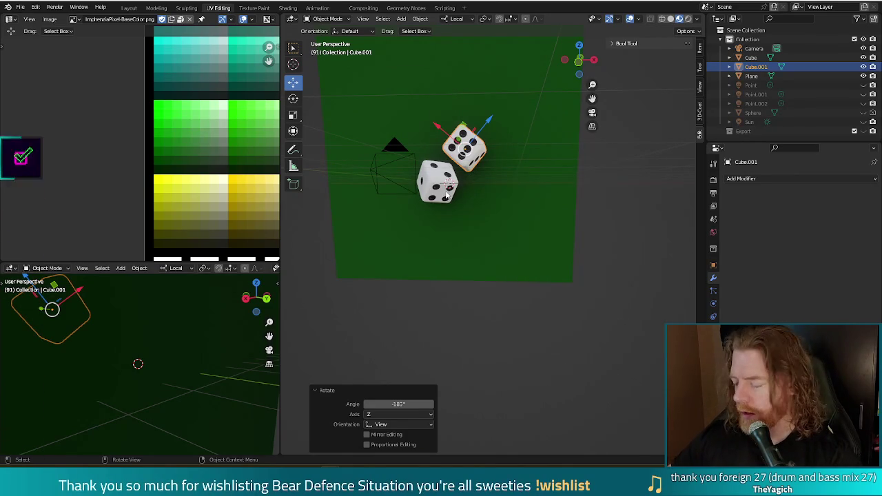
key(KP_1)
shift+click(450, 199)
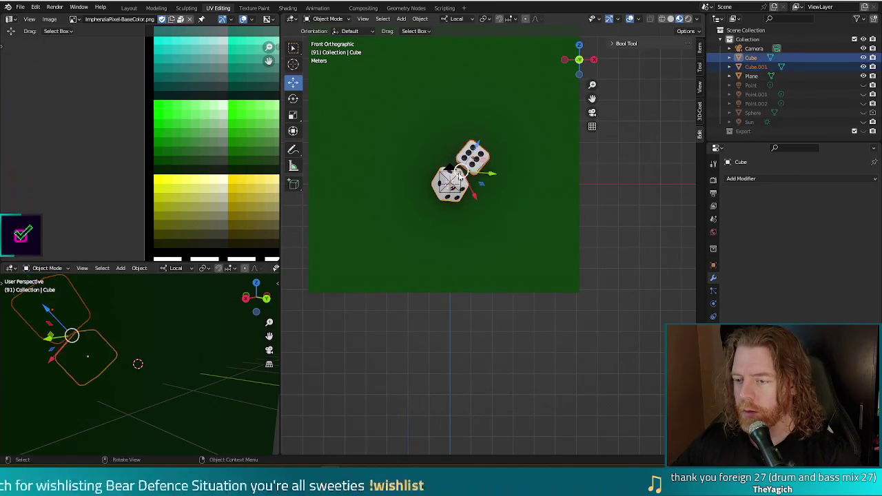
Step: Move both dice down-left together and render the new framing
key(g)
click(446, 180)
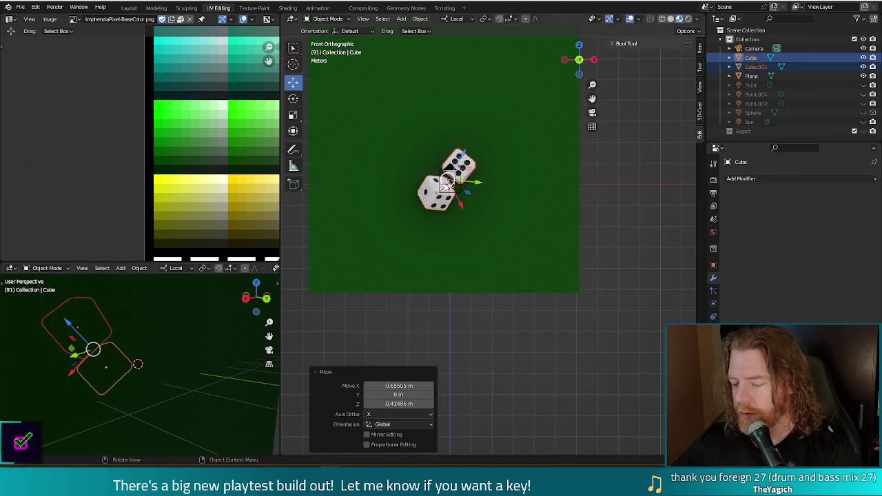
key(F12)
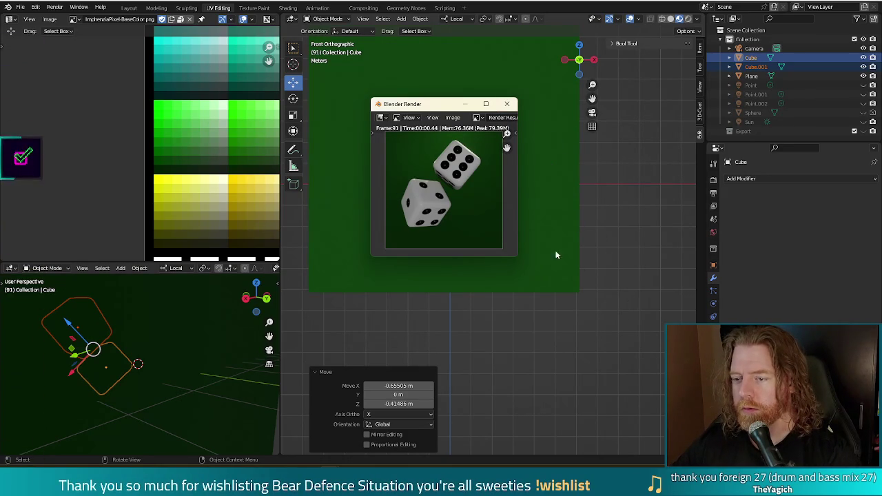
click(507, 105)
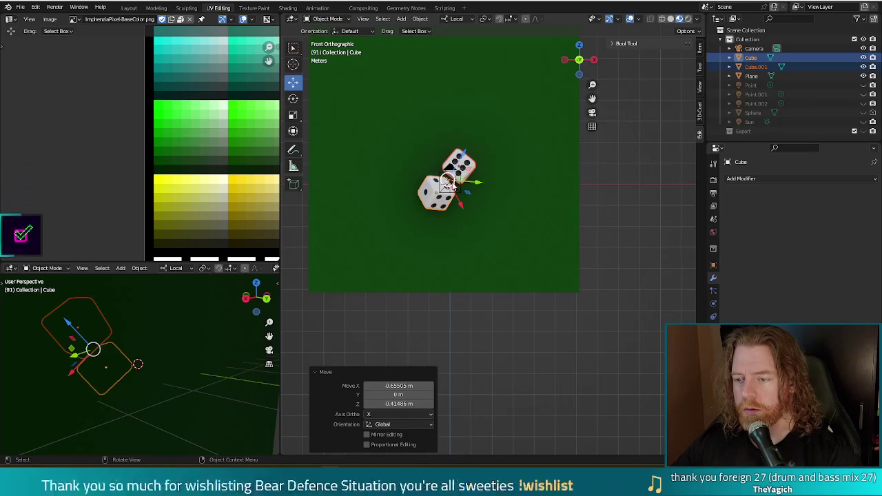
Step: Turn the dice 11.4° around Z, re-render, then put the backdrop plane into Edit Mode
drag(486, 186, 494, 189)
key(r)
click(507, 198)
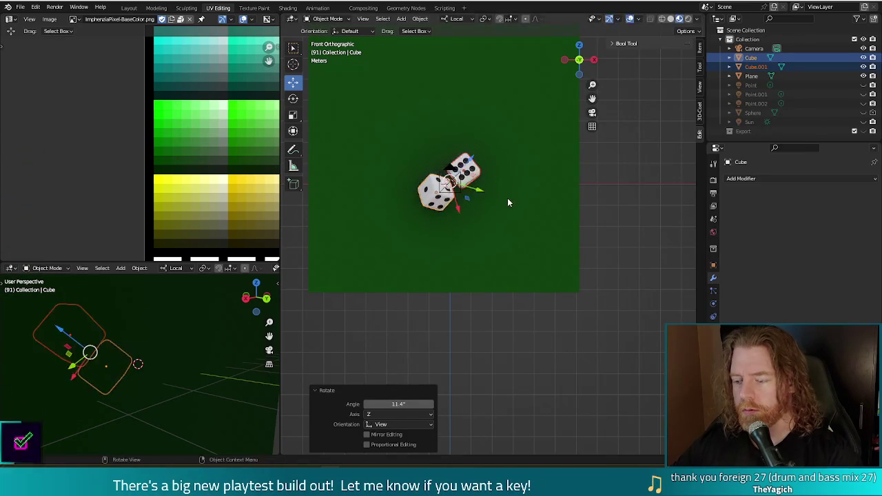
key(F12)
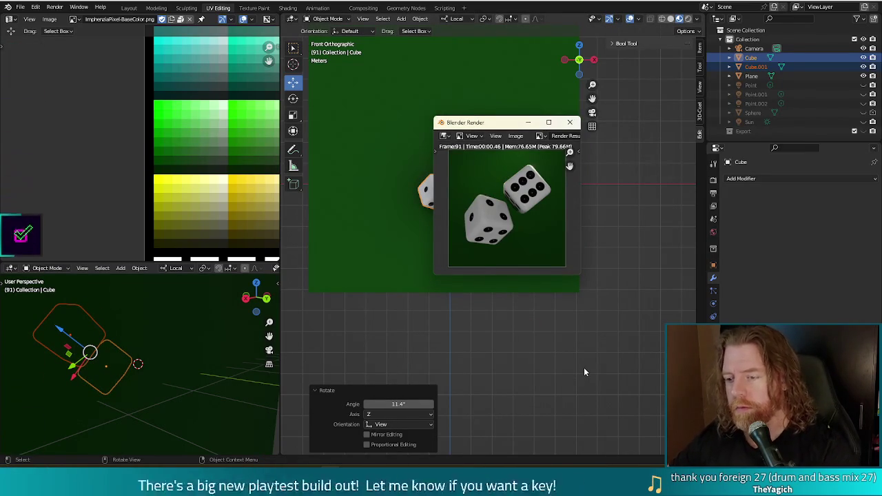
click(569, 122)
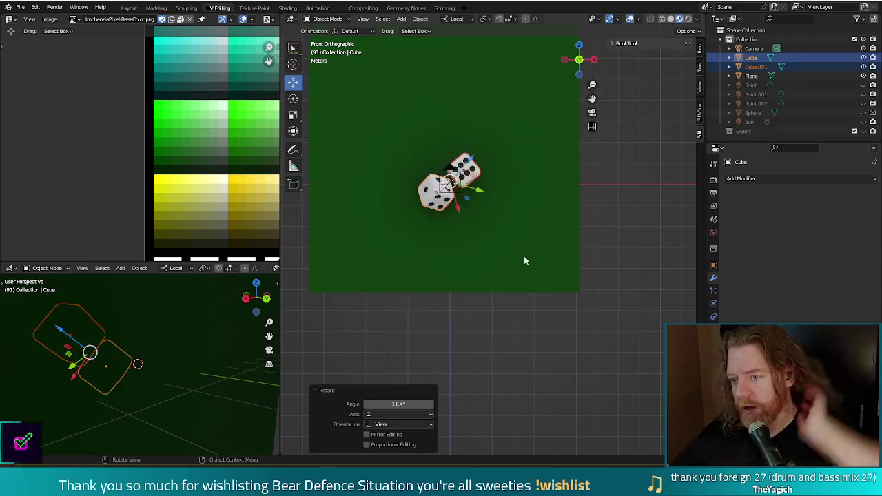
click(537, 262)
key(Tab)
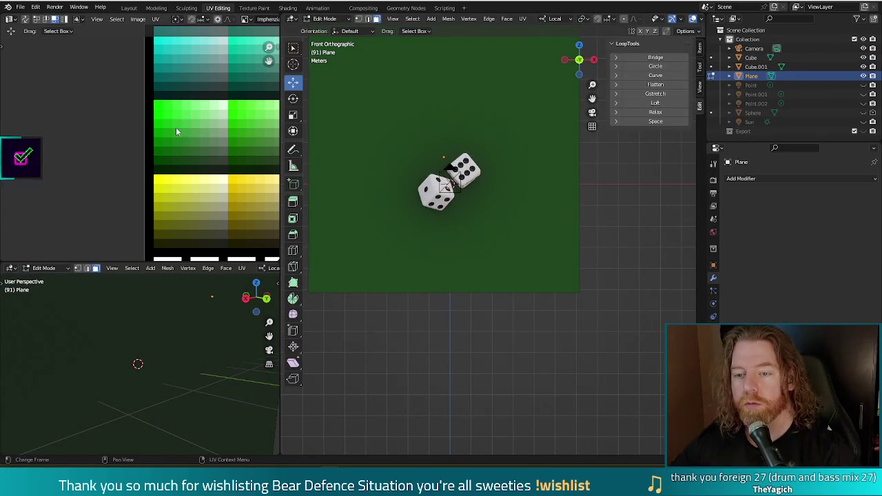
Step: Move all the plane's UVs onto the olive-green palette swatch and check it in a test render
scroll(175, 131, down, 2)
scroll(216, 143, down, 1)
key(a)
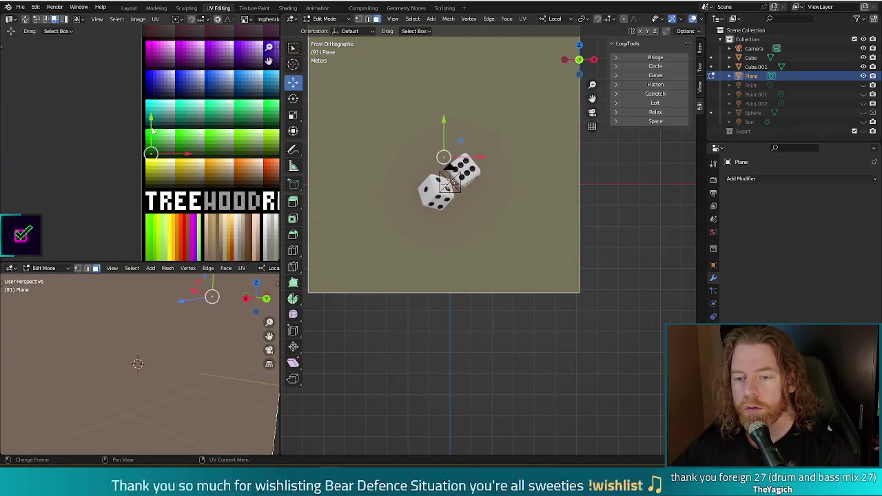
key(g)
click(151, 145)
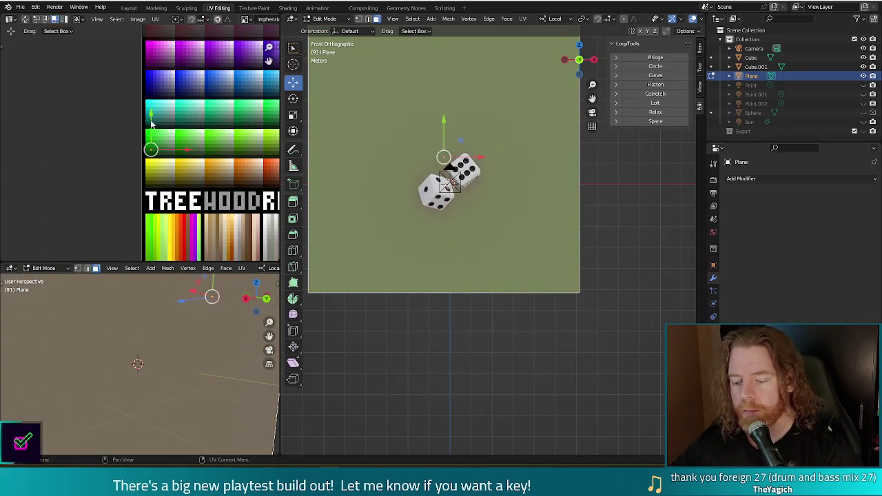
key(F12)
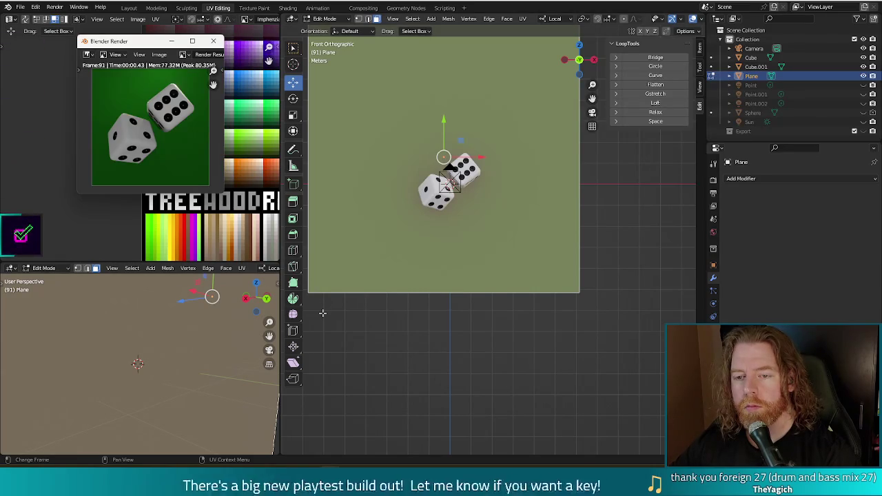
key(alt+F4)
middle_drag(579, 208, 533, 255)
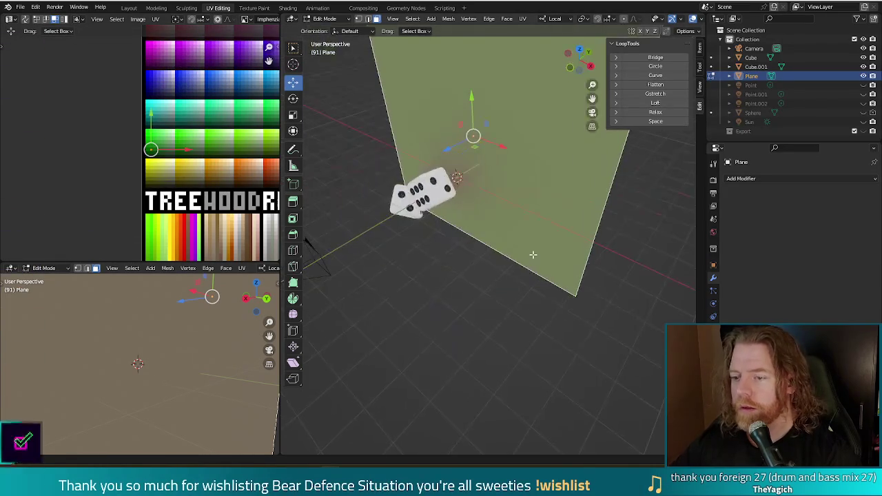
Step: Make lights Point, Point.001 and Point.002 visible and return to Object Mode
middle_drag(552, 227, 537, 207)
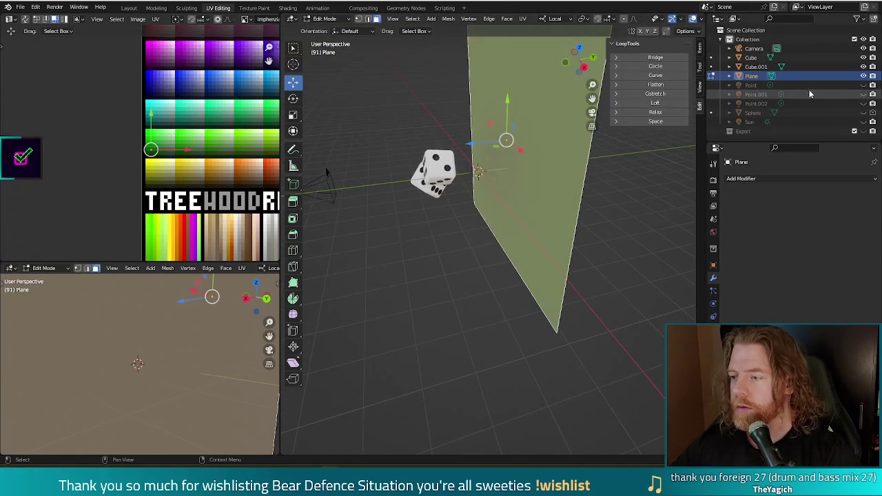
click(863, 84)
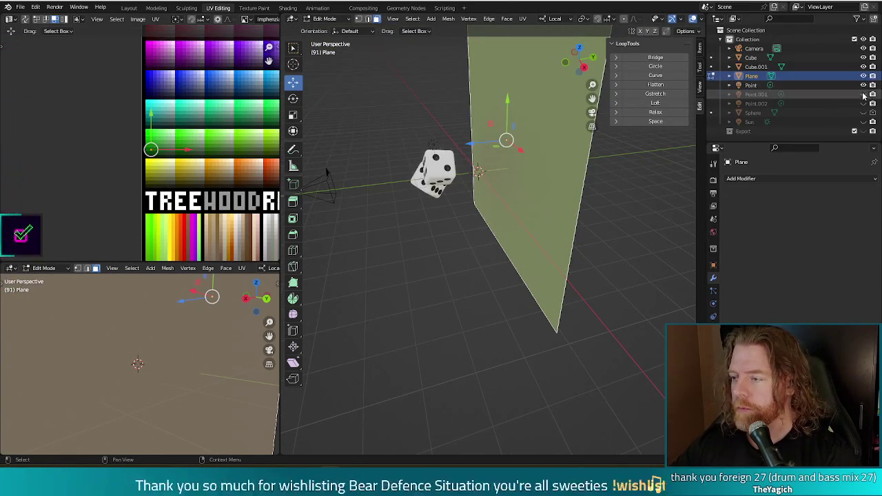
click(863, 94)
click(863, 104)
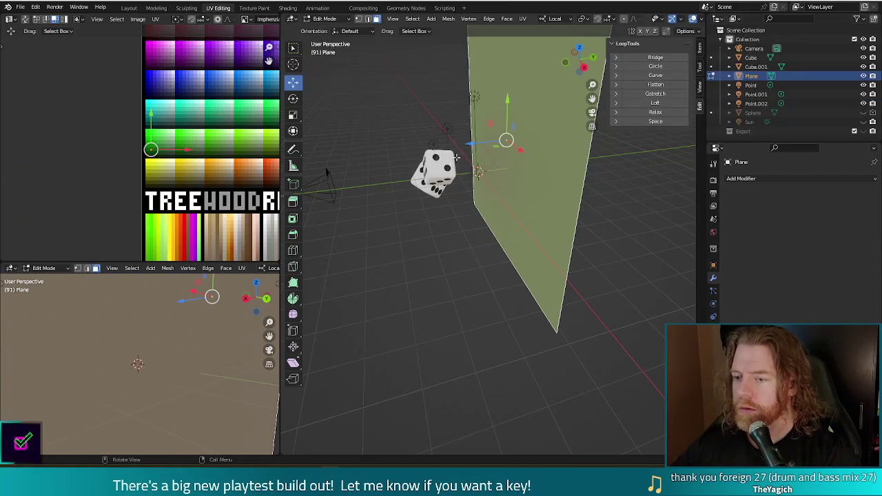
middle_drag(443, 227, 458, 195)
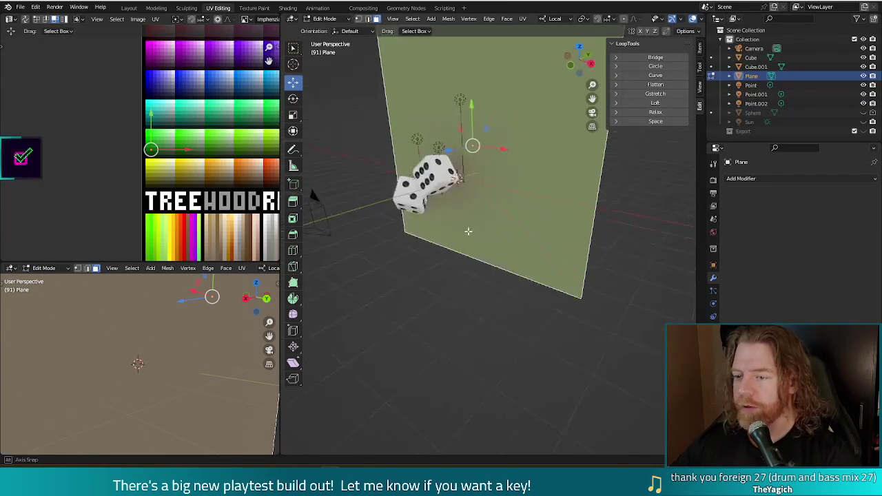
key(Tab)
Step: Move Point.002 closer to the dice and render to check the lighting
click(434, 164)
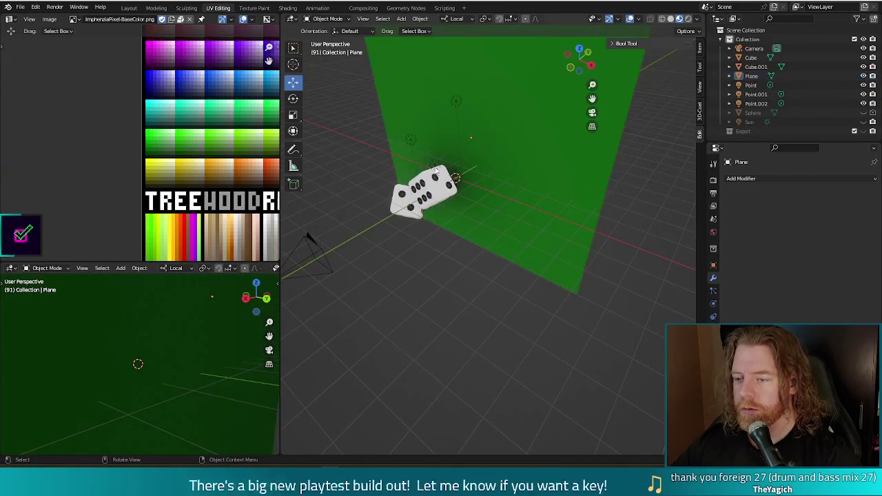
shift+click(410, 140)
shift+click(456, 101)
middle_drag(432, 217, 412, 207)
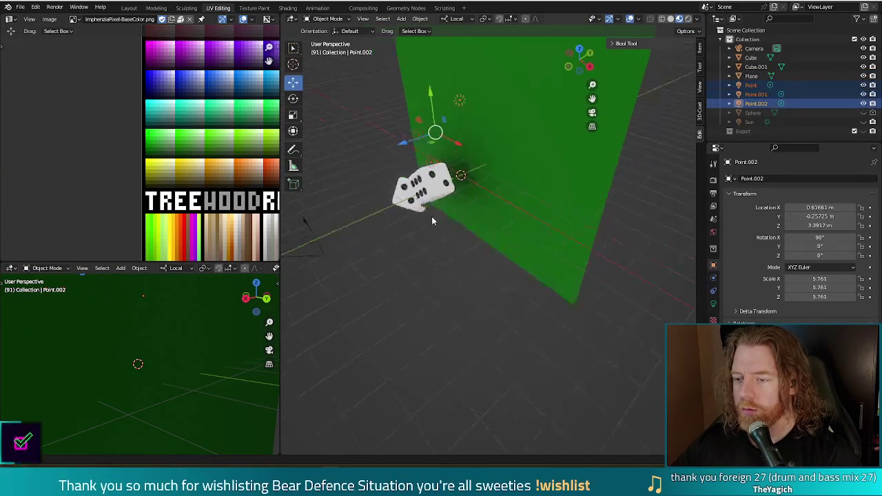
drag(448, 126, 388, 157)
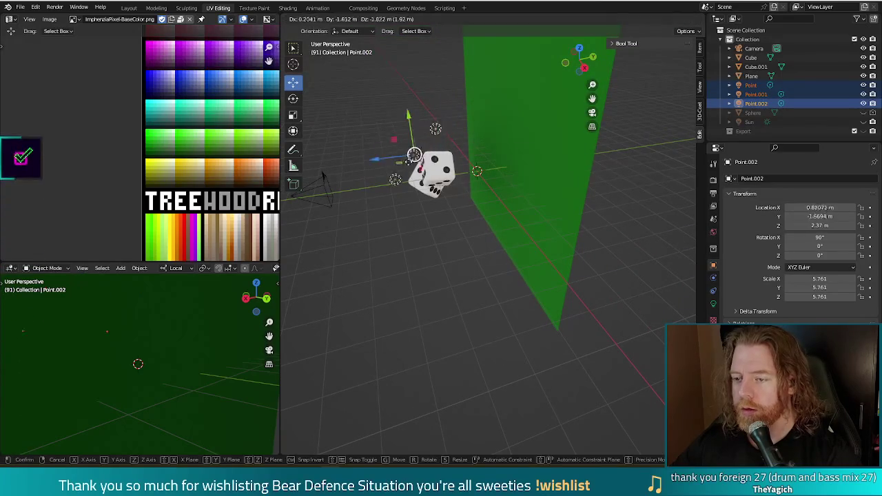
mouse_move(400, 172)
middle_down()
mouse_move(481, 227)
mouse_move(491, 225)
middle_up()
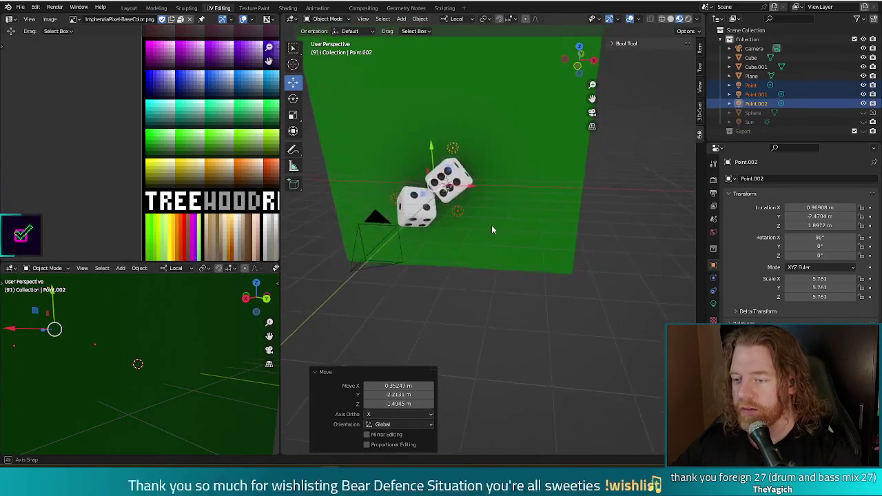
key(F12)
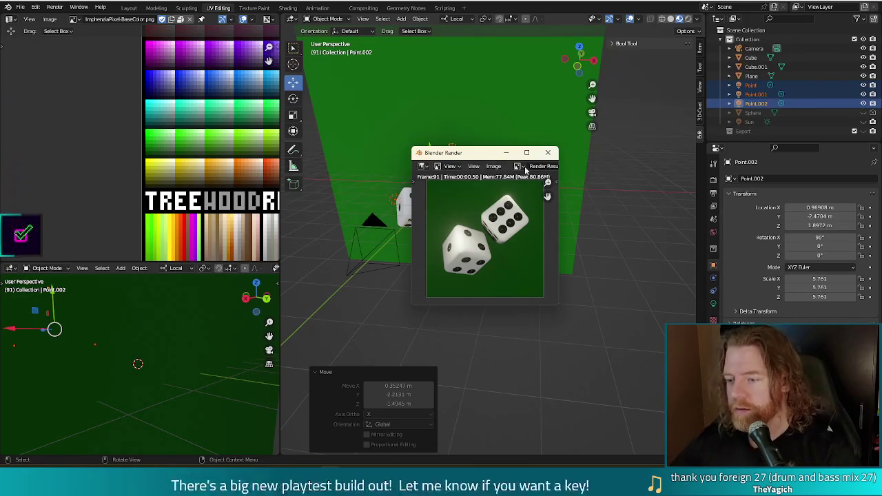
key(alt+F4)
Step: Select only Point.002 and show its light properties
middle_drag(491, 280, 423, 278)
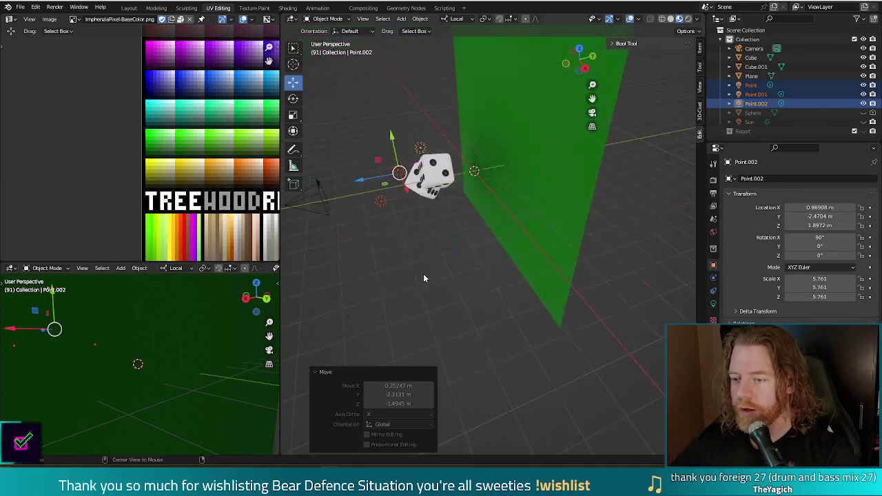
click(420, 148)
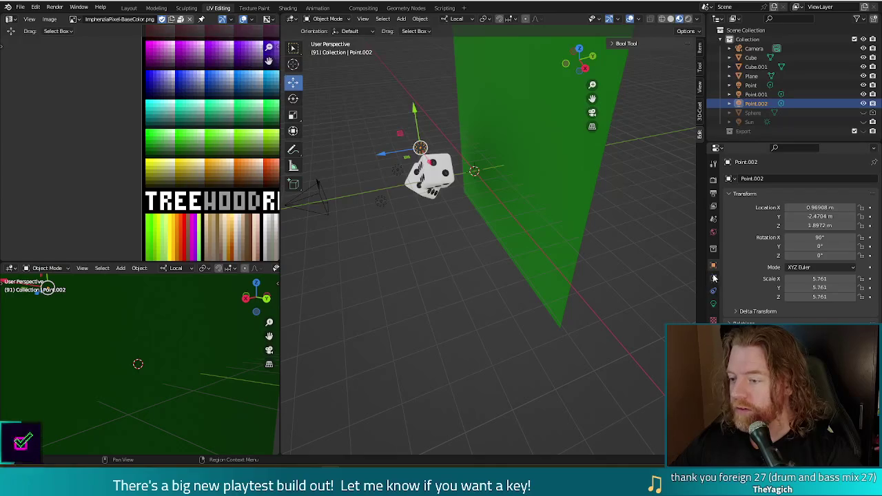
click(713, 304)
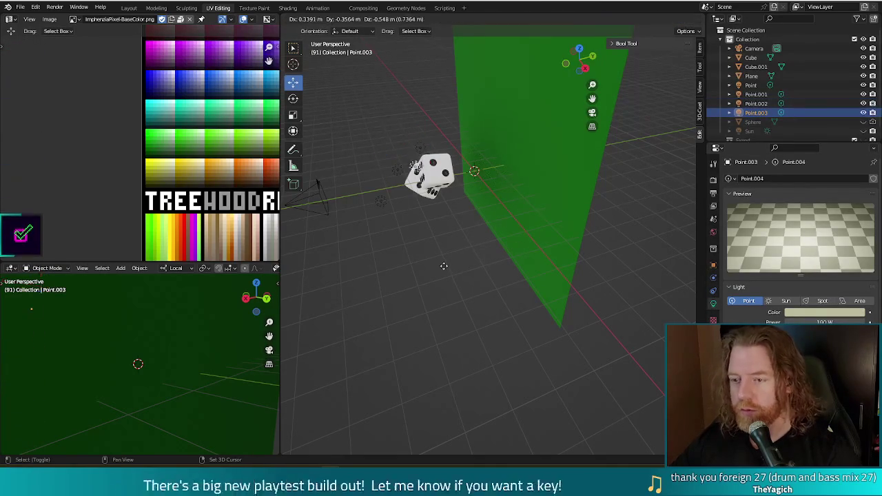
Step: Duplicate Point.002 as Point.003 and place it beside the dice
key(shift+d)
key(Escape)
middle_drag(434, 219, 439, 146)
drag(438, 144, 497, 186)
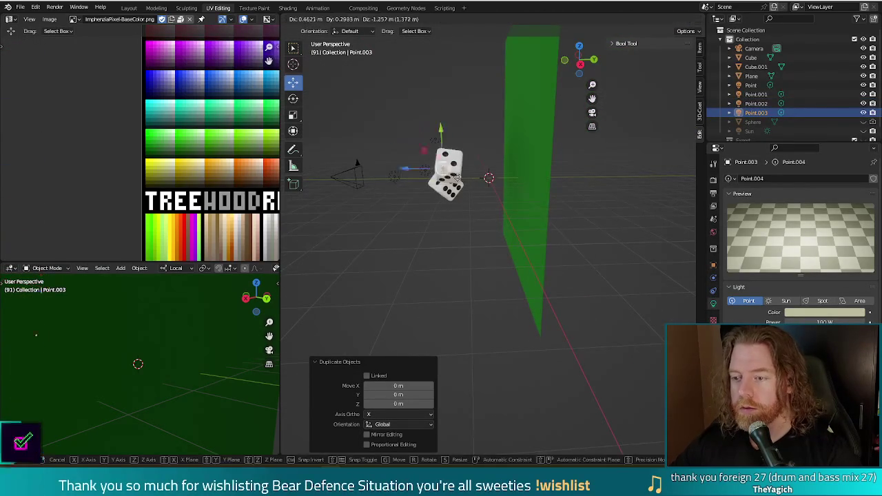
middle_drag(498, 235, 561, 236)
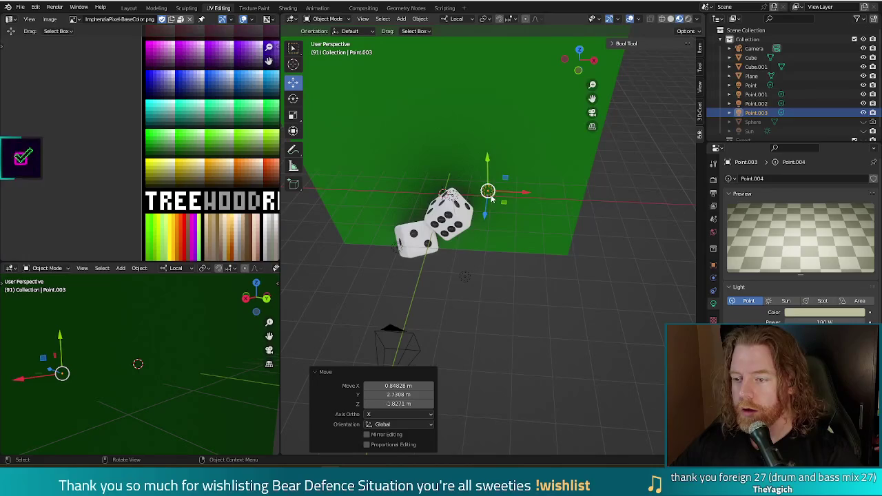
drag(490, 197, 456, 195)
click(448, 188)
middle_drag(448, 187, 485, 229)
key(g)
click(487, 219)
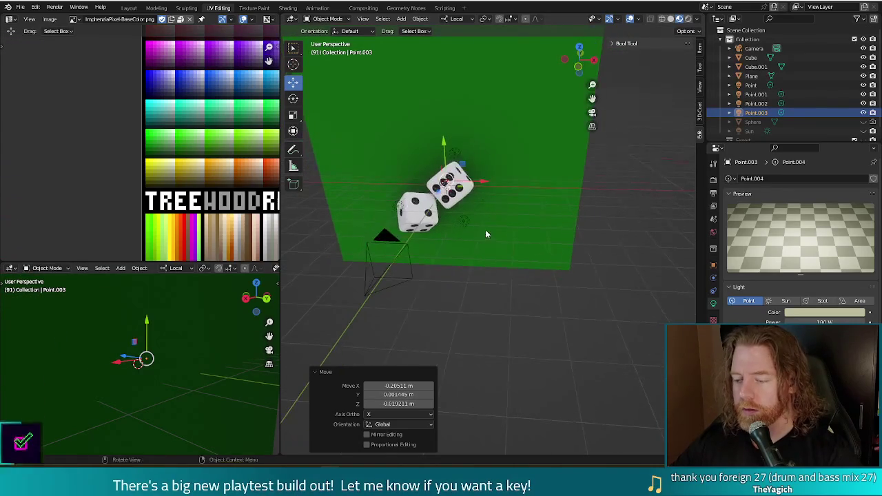
Step: Render the added light, raise Point.003 slightly along its Z, and render again
key(F12)
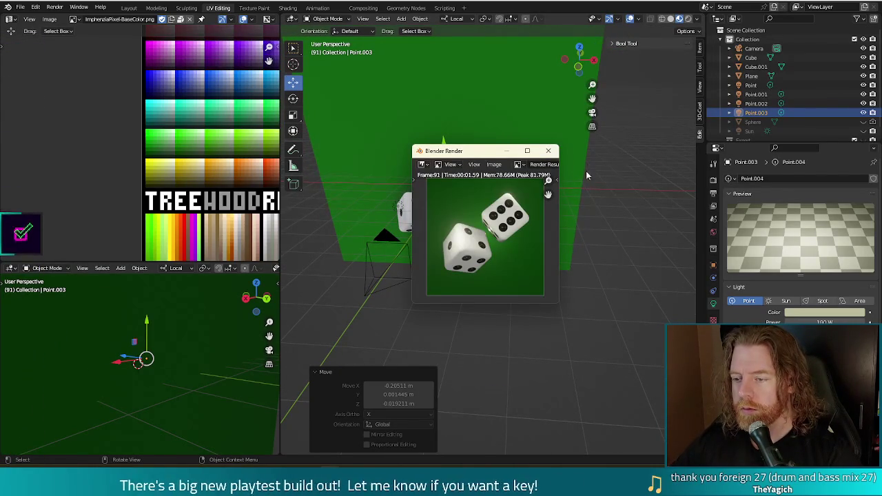
click(547, 150)
middle_drag(572, 269, 503, 301)
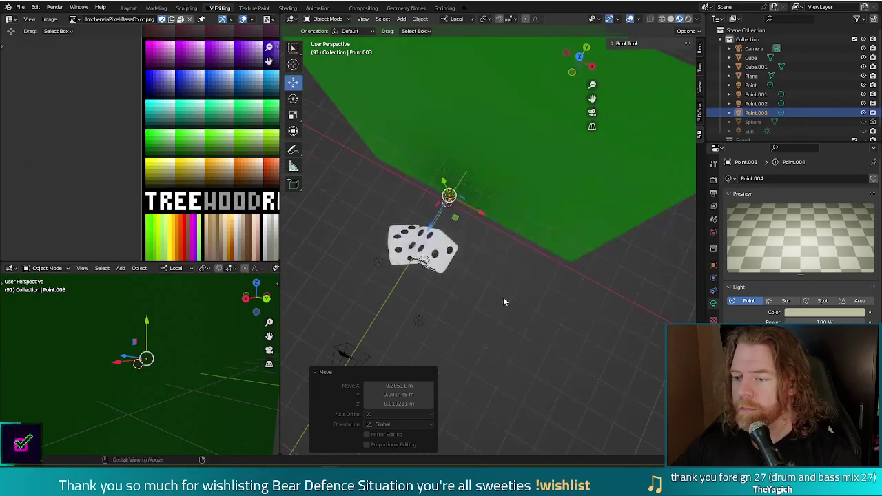
drag(437, 219, 434, 230)
mouse_move(468, 278)
middle_down()
mouse_move(490, 236)
mouse_move(567, 260)
middle_up()
key(F12)
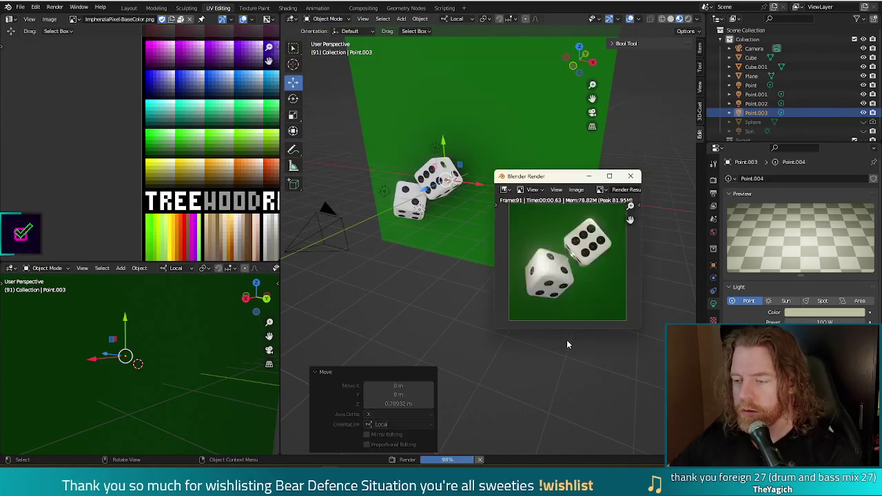
key(Escape)
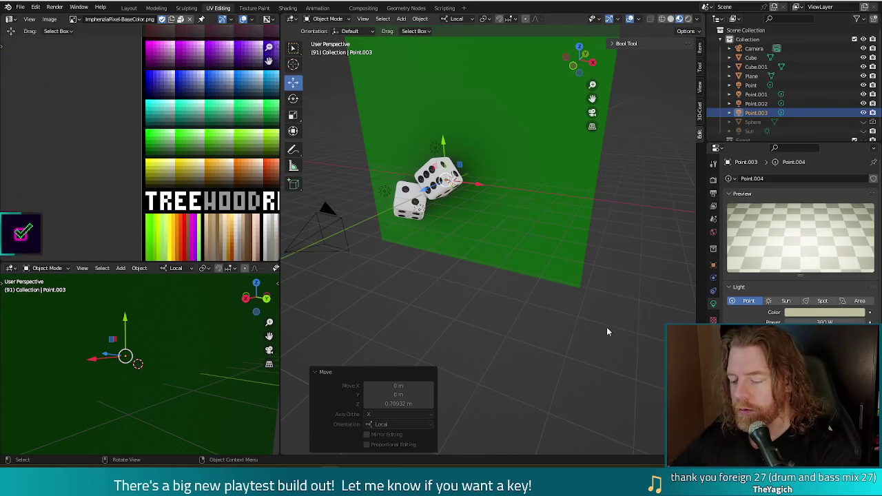
Step: Do a final test render and save the project as gamblers_fallacy.blend
key(F12)
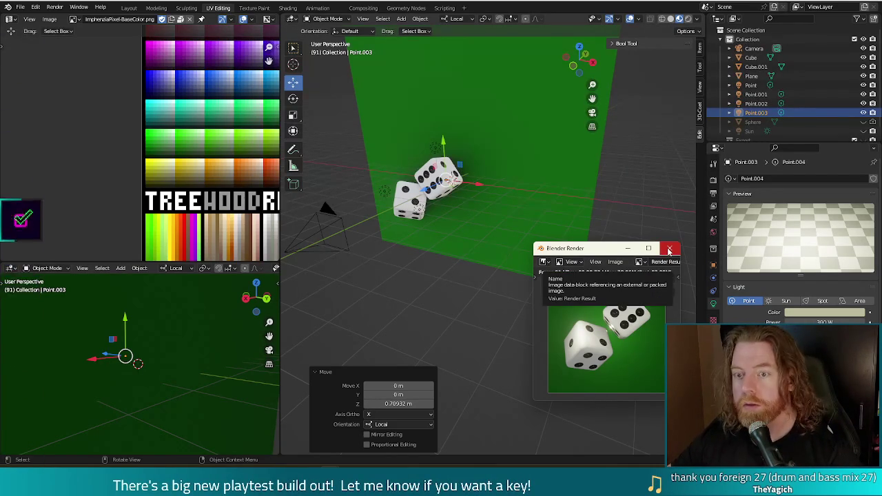
click(669, 249)
key(ctrl+s)
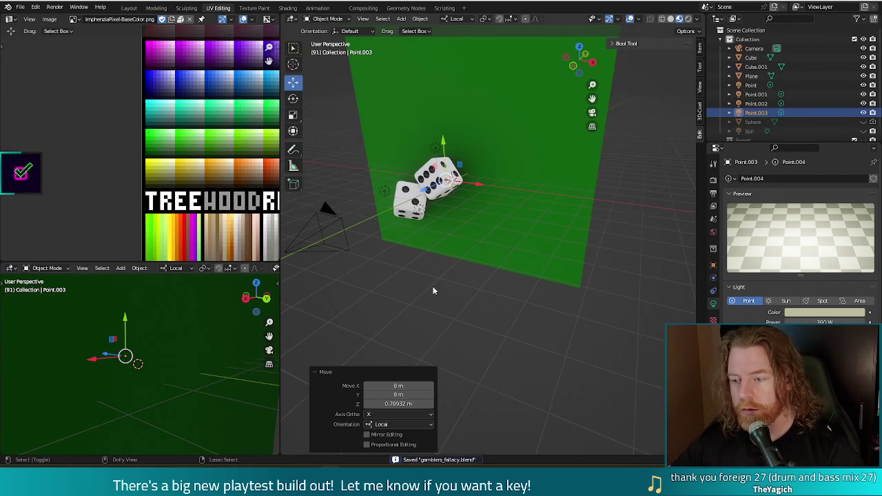
key(ctrl+e)
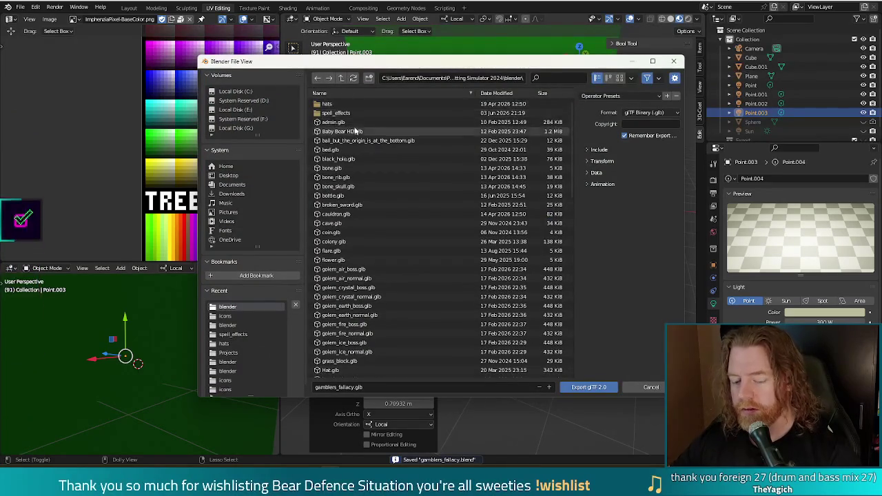
Step: Export gamblers_fallacy.glb, render the dice, and save the image as gamblers_fallacy.png
key(Escape)
key(F12)
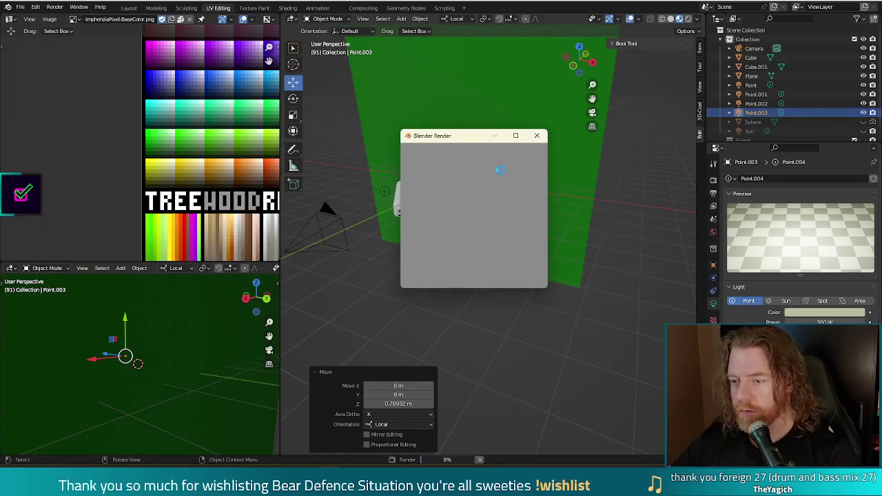
click(482, 150)
text(gamblers_fallacy.png)
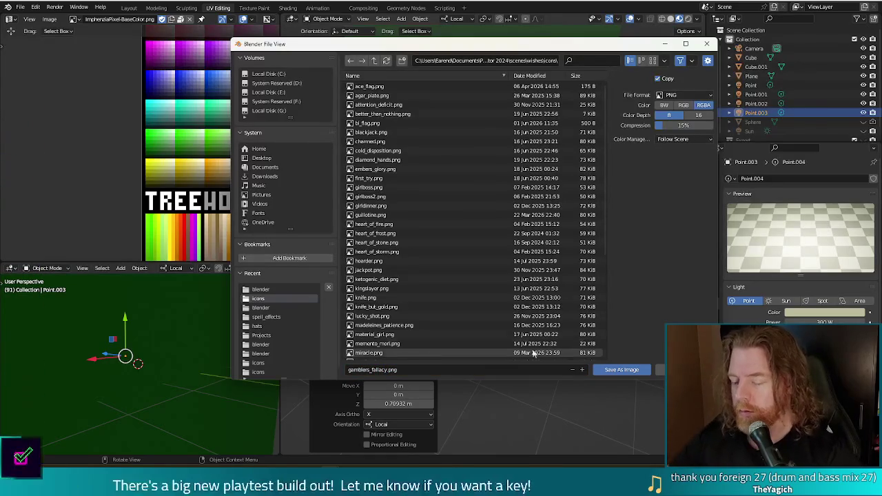
click(620, 369)
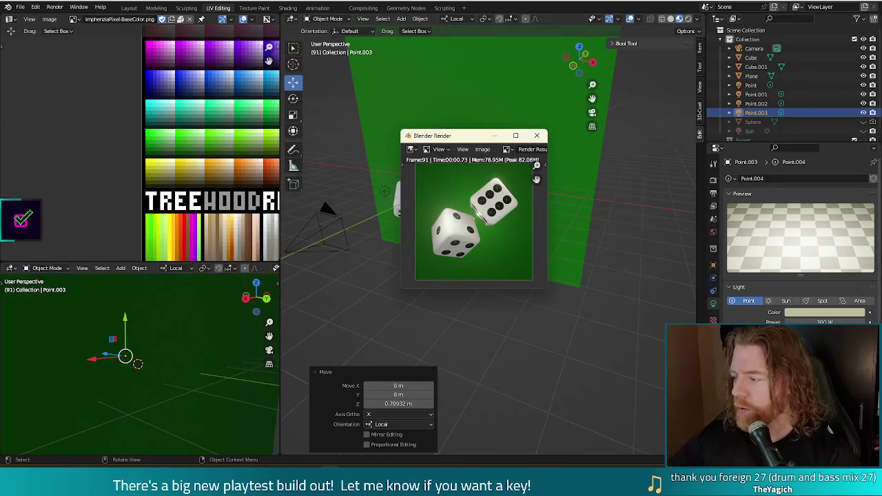
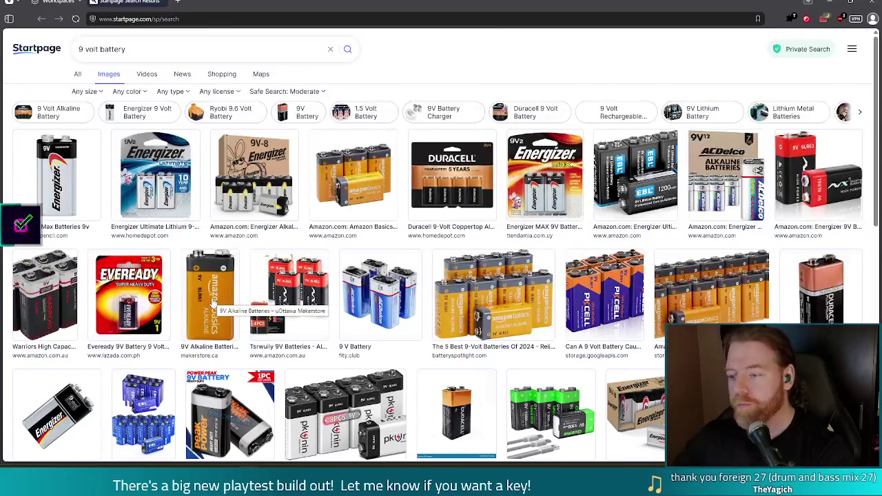
Step: Compare enlarged previews of the Energizer MAX and Duracell 9-Volt Coppertop battery images
click(523, 197)
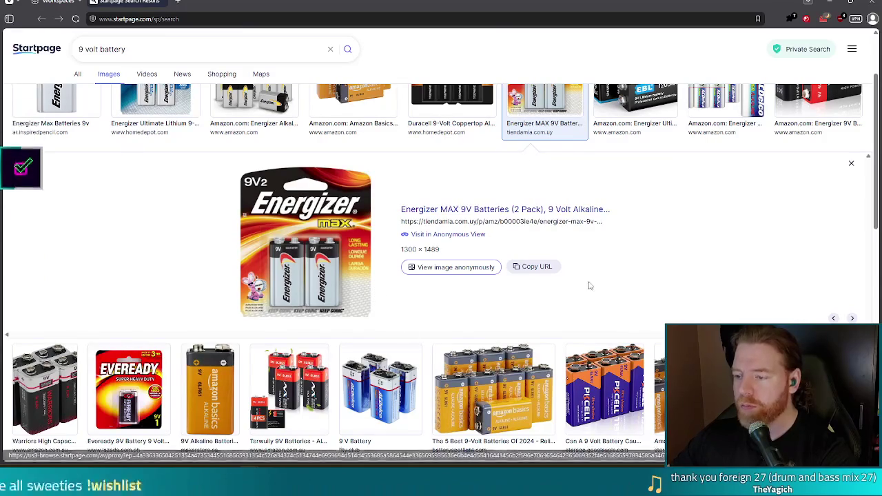
scroll(592, 231, up, 1)
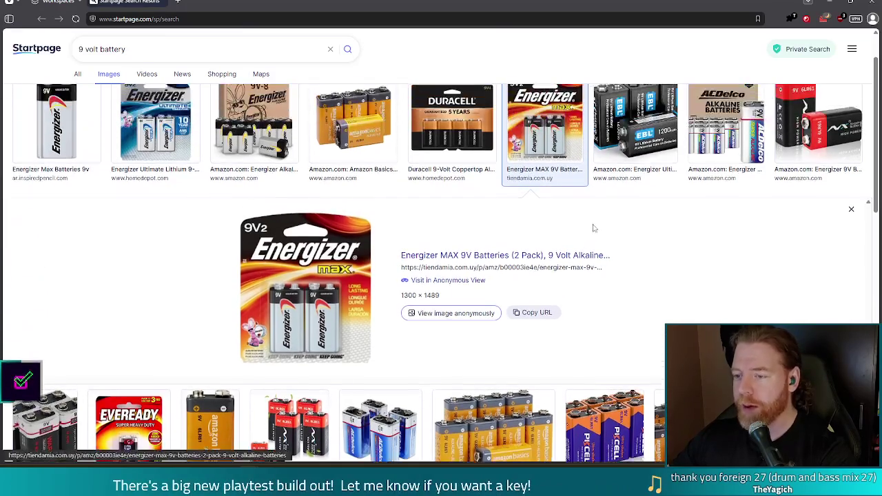
click(446, 141)
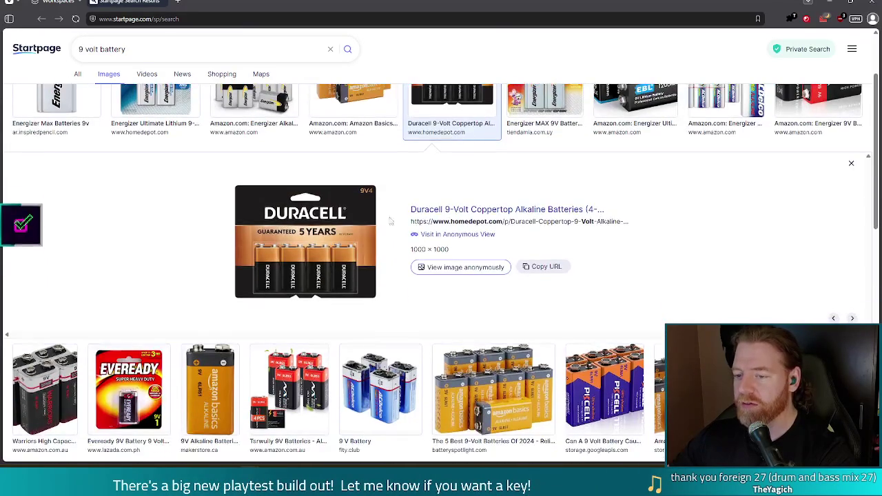
scroll(352, 247, up, 2)
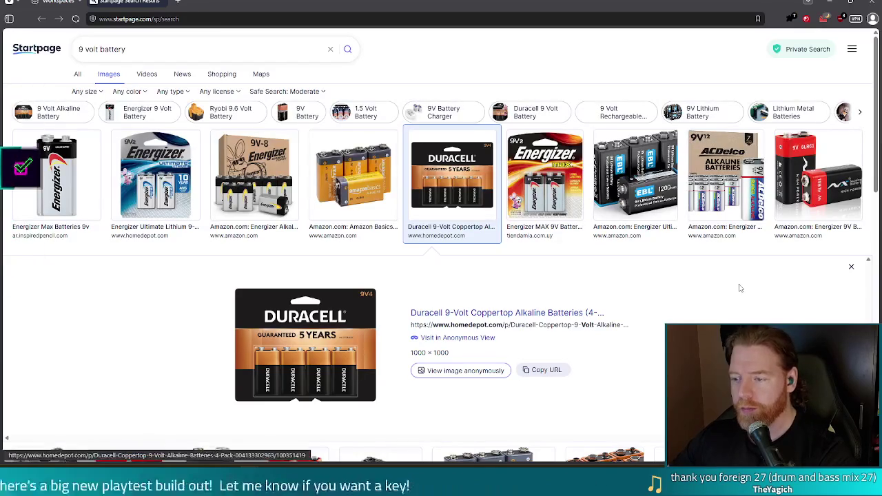
click(548, 201)
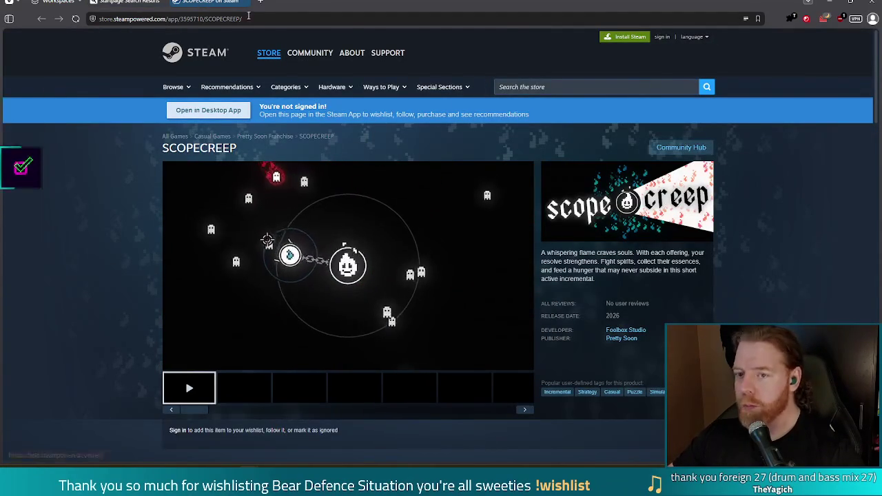
Step: Check the SCOPECREEP store page's web address, then return to the dice scene in Blender
click(379, 18)
key(Escape)
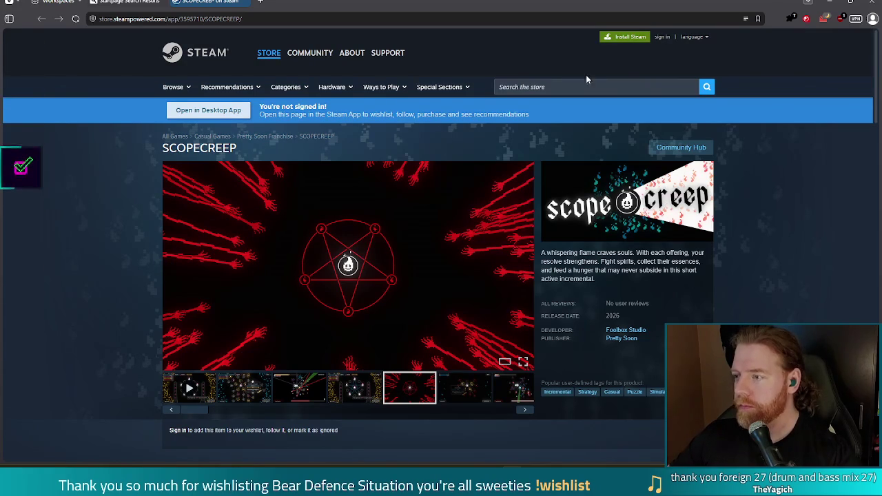
key(alt+Tab)
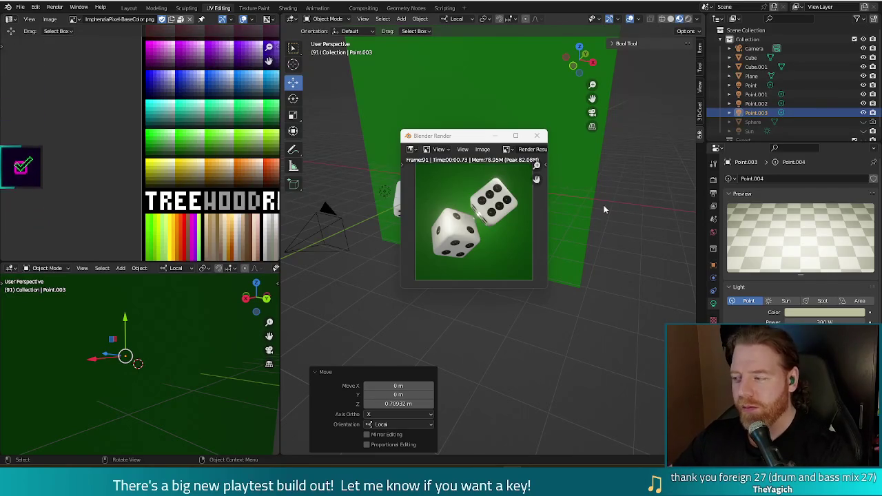
Step: Close the dice render preview, save gamblers_fallacy.blend, and launch another Blender instance
click(536, 135)
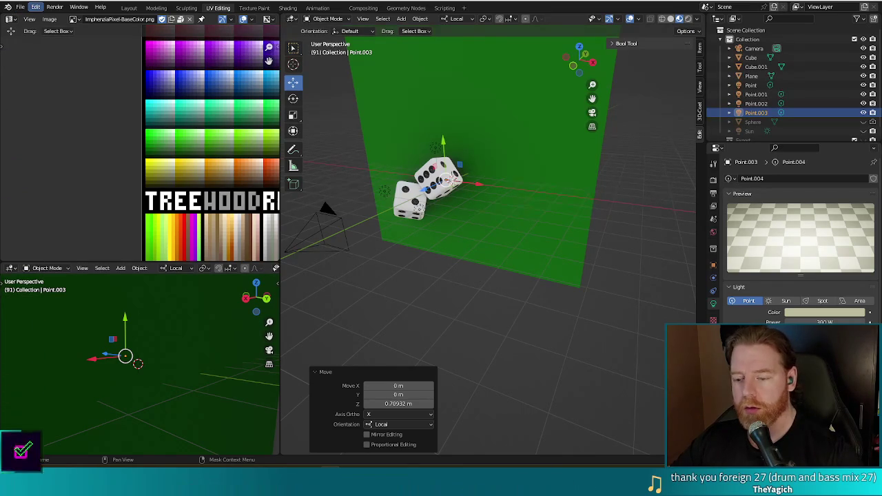
key(ctrl+s)
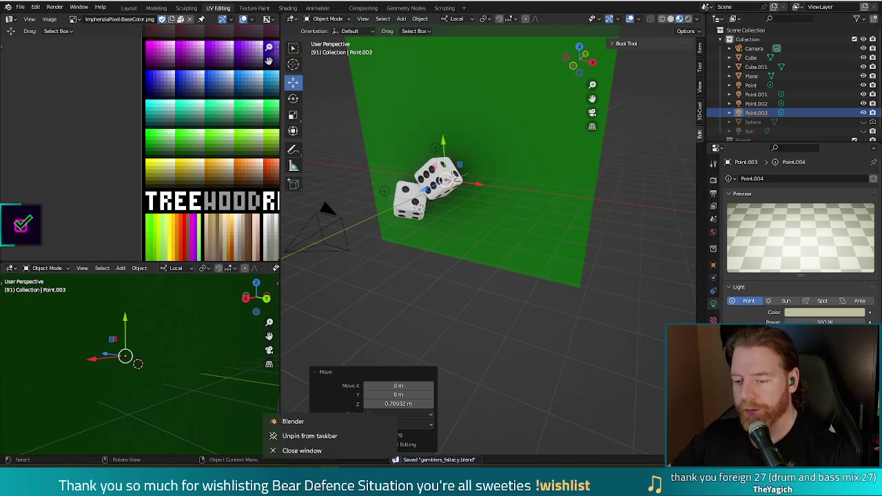
click(296, 419)
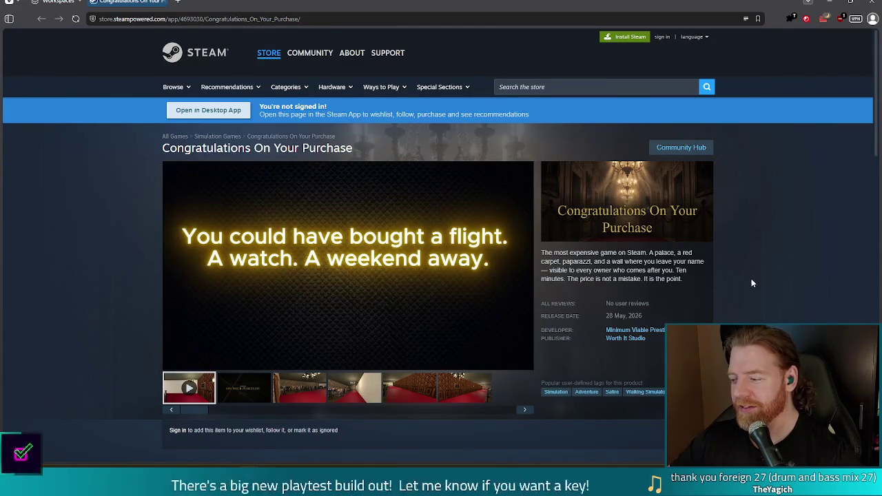
Step: Scroll through the Congratulations On Your Purchase store page, then close the browser
scroll(754, 283, down, 2)
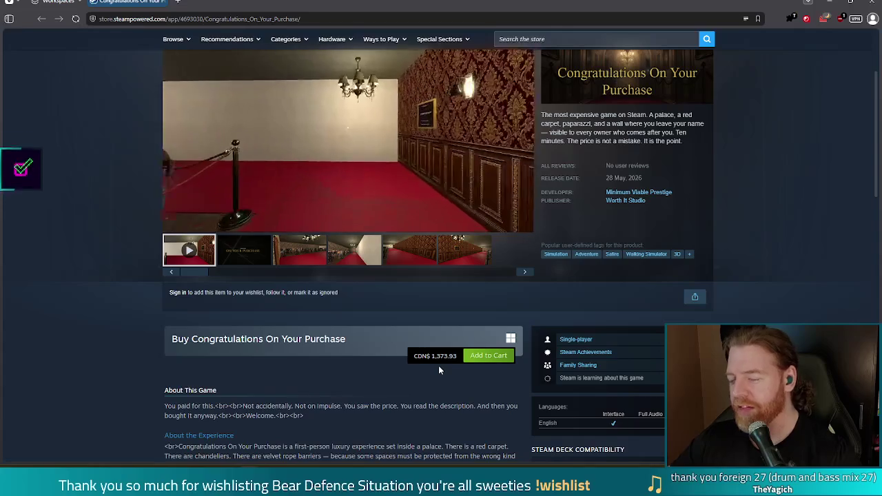
scroll(439, 372, down, 1)
scroll(439, 375, up, 1)
scroll(439, 376, down, 3)
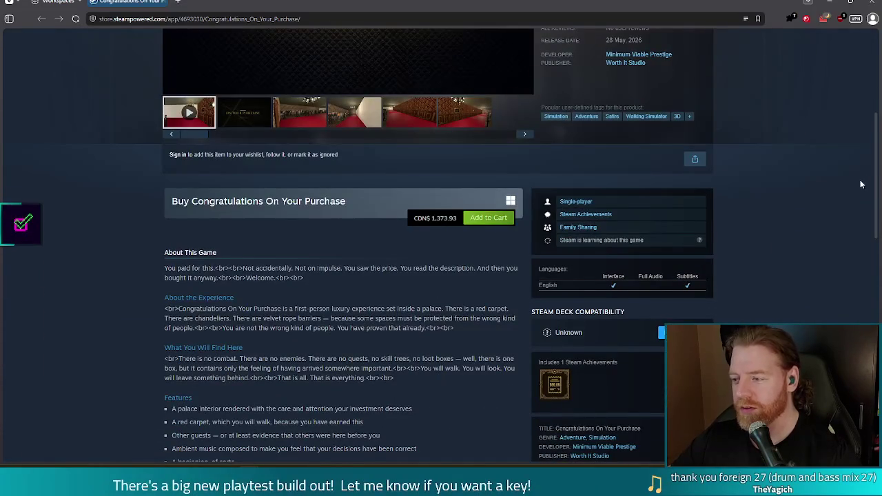
drag(875, 169, 867, 293)
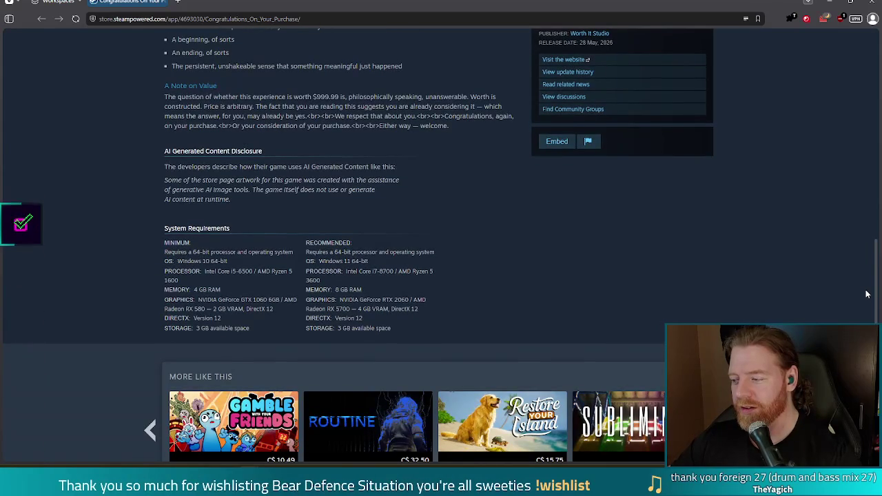
scroll(867, 294, up, 1)
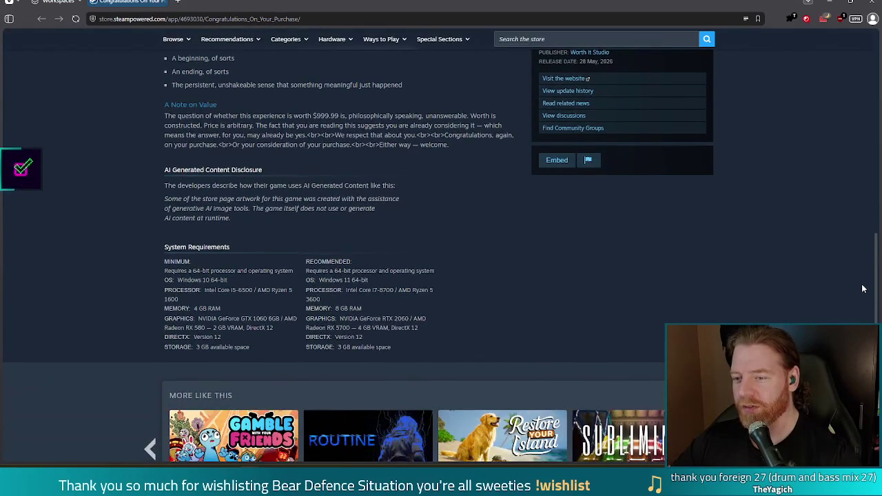
scroll(863, 279, up, 1)
scroll(863, 279, up, 1)
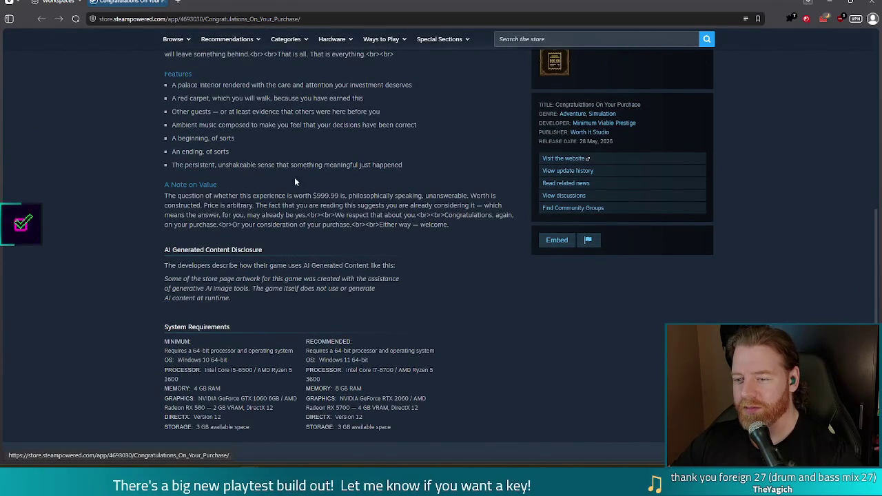
scroll(525, 337, up, 5)
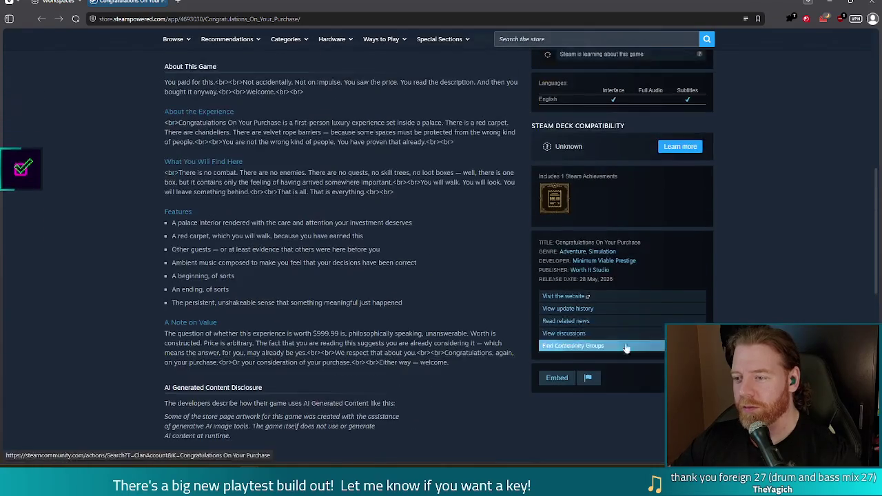
scroll(249, 313, down, 4)
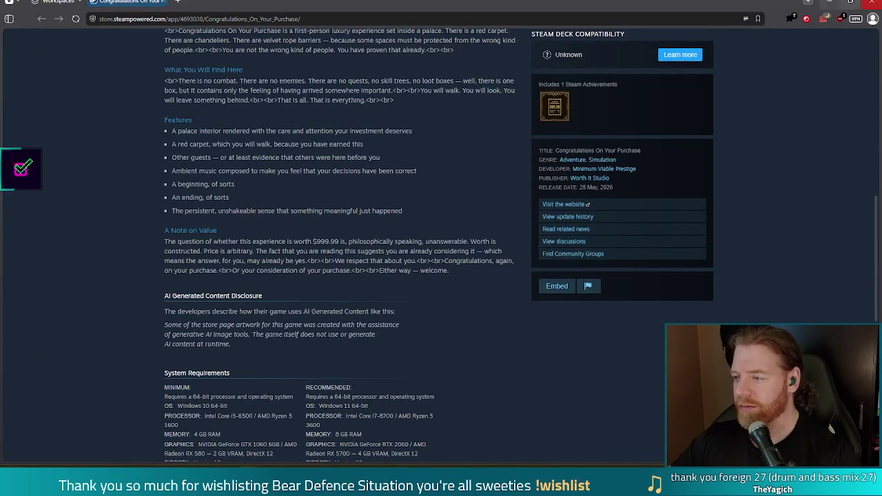
click(871, 3)
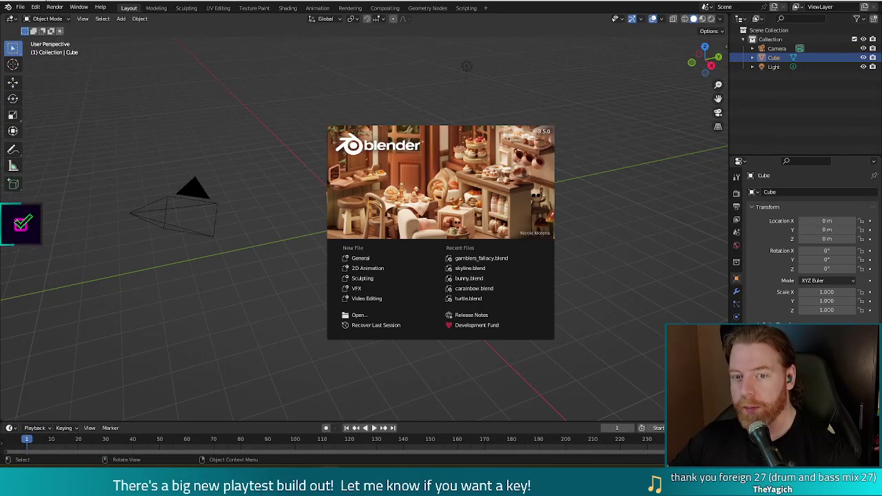
Step: Dismiss the splash screen, start File > Open on the project's .blend files, then switch to the browser
click(23, 11)
click(24, 10)
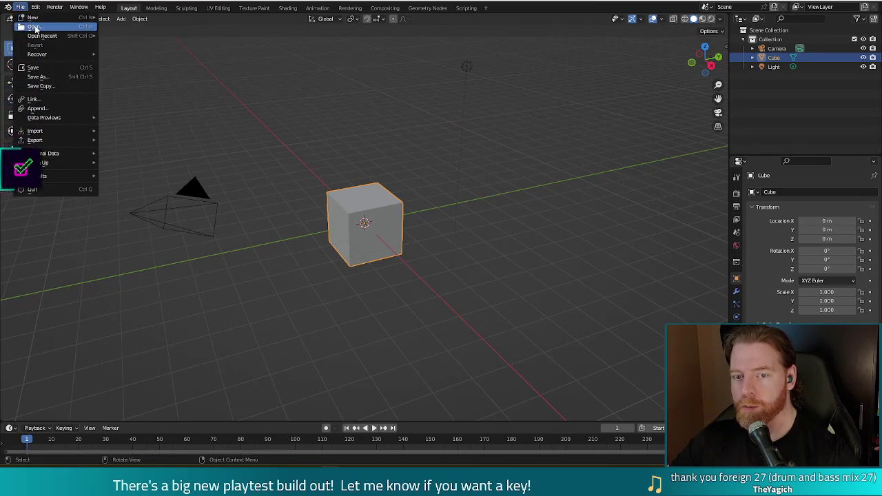
click(31, 28)
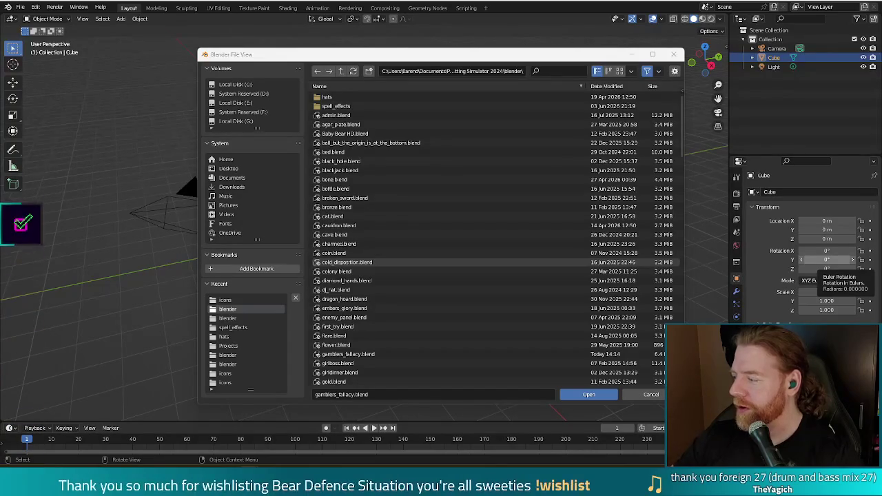
key(alt+Tab)
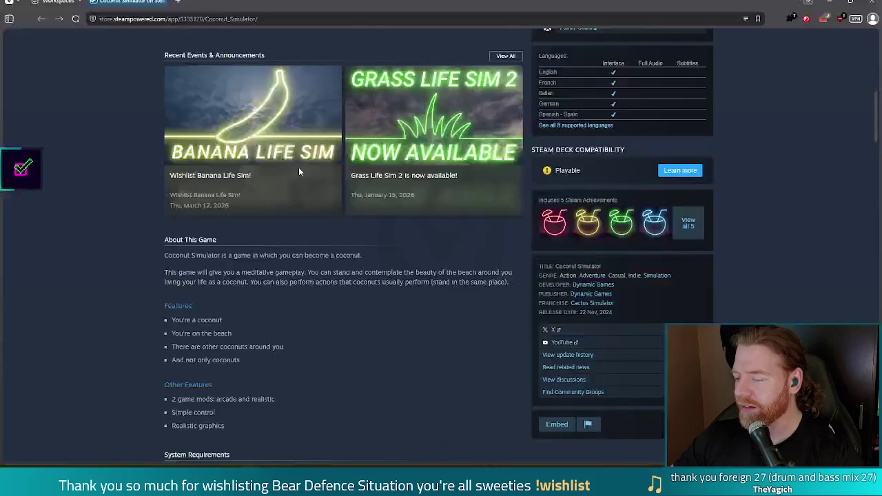
scroll(371, 301, up, 6)
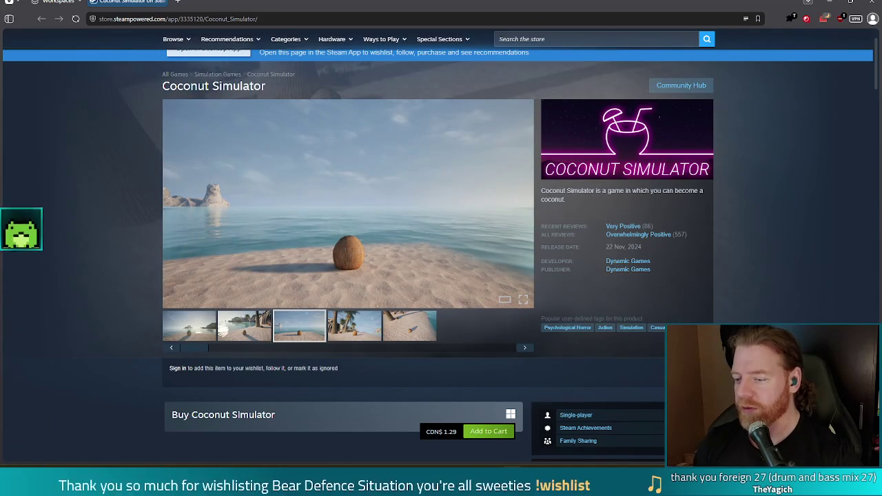
Step: Look over the Coconut Simulator store page, then close the browser
scroll(769, 284, down, 2)
scroll(768, 285, down, 1)
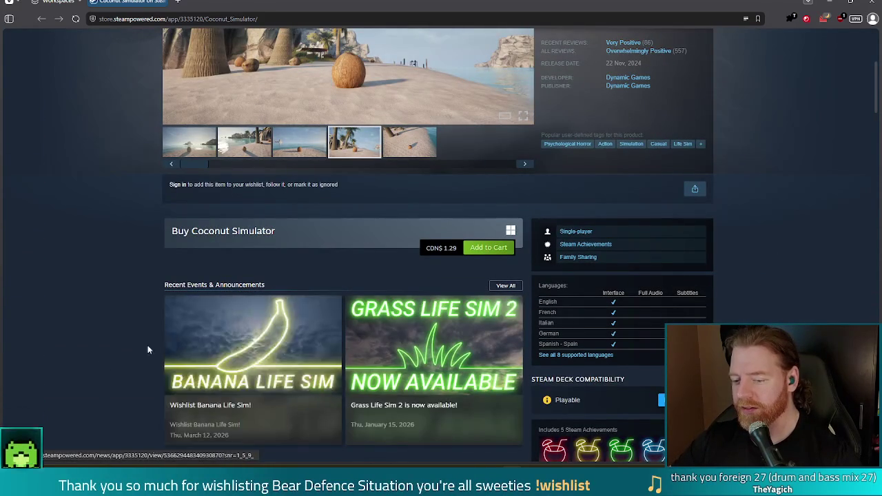
scroll(137, 362, up, 2)
scroll(137, 362, up, 1)
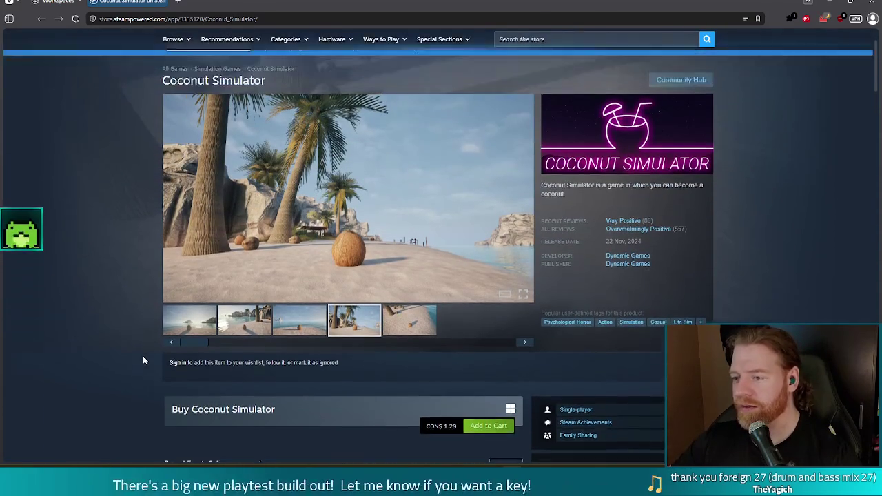
scroll(143, 355, down, 1)
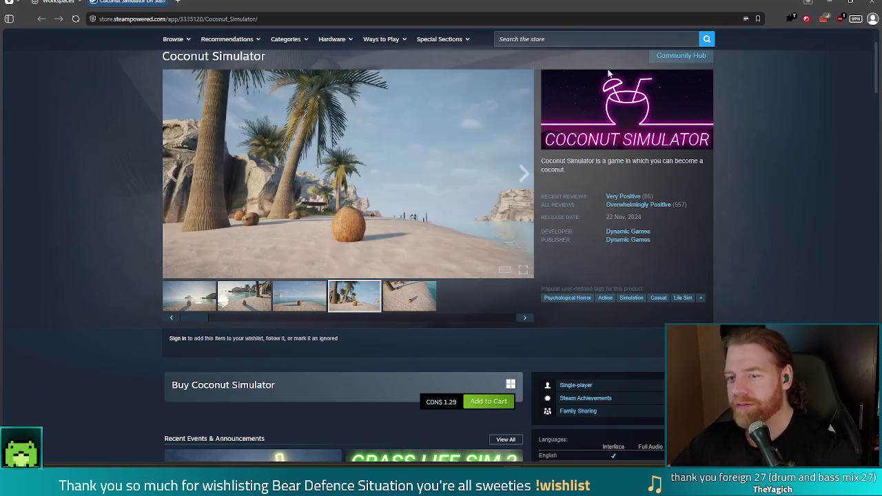
click(870, 3)
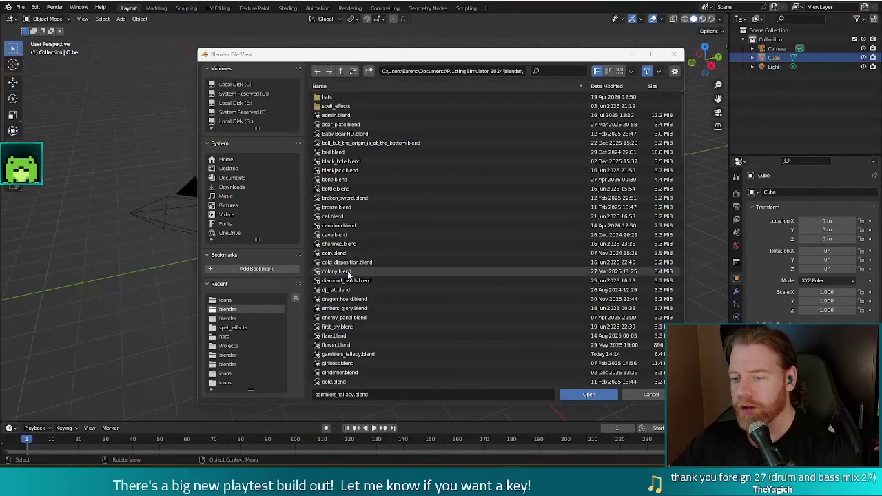
Step: Select Baby Bear HD.blend in the file browser and open it
click(336, 135)
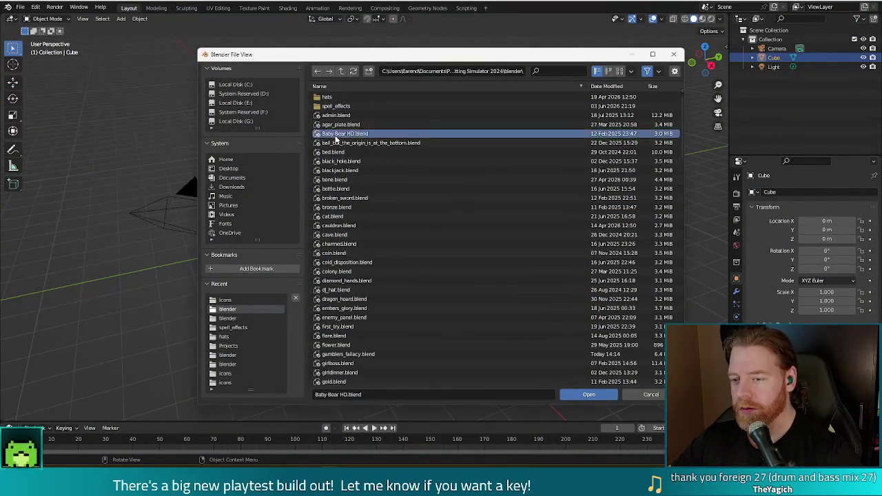
double_click(335, 135)
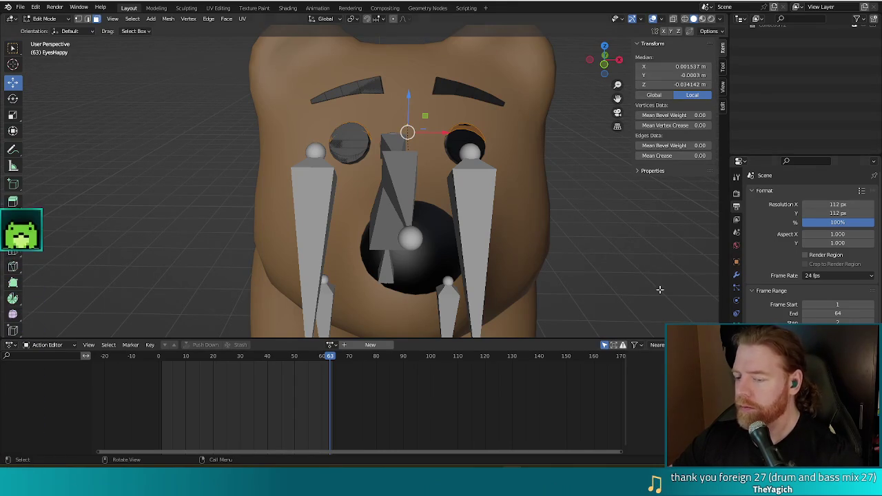
Step: Zoom out, deselect the bear's eye meshes, and orbit to a side view of the bear
middle_drag(634, 281, 589, 232)
scroll(585, 230, down, 3)
scroll(584, 224, down, 2)
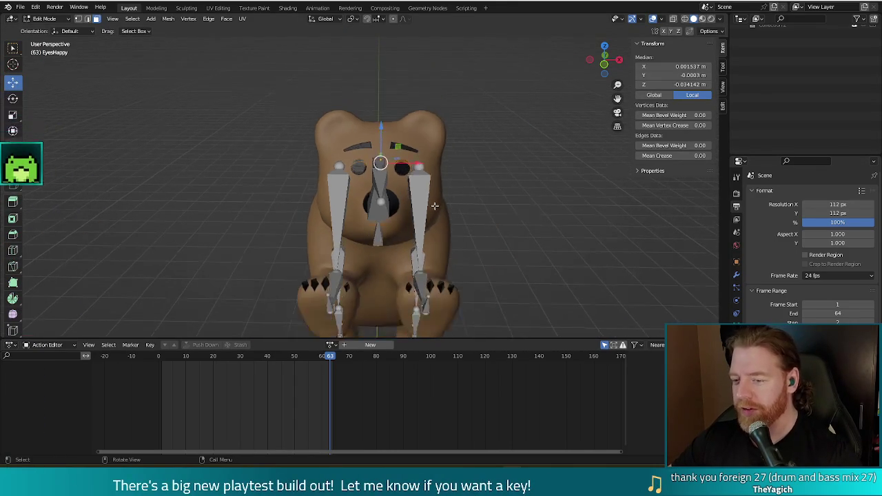
scroll(572, 221, down, 2)
scroll(532, 219, down, 2)
drag(531, 219, 460, 224)
mouse_move(567, 236)
middle_down()
mouse_move(478, 228)
mouse_move(443, 198)
middle_up()
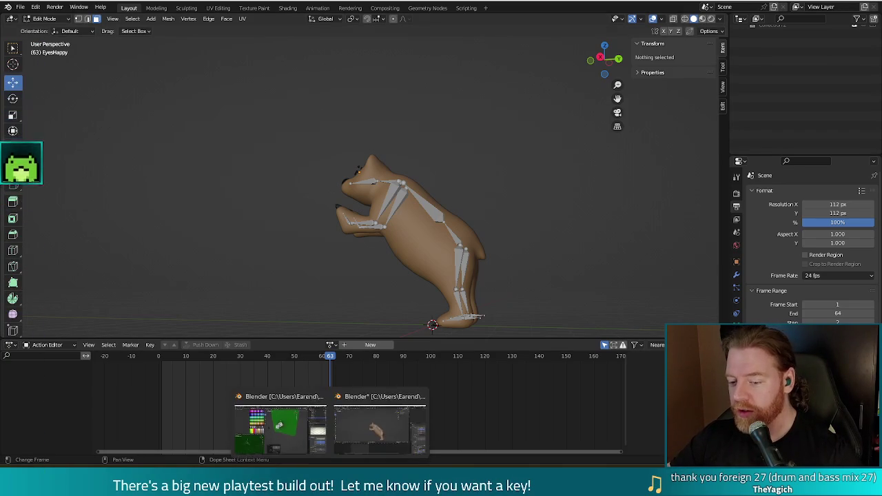
Step: Look over the dice on the green backdrop from several angles in the other Blender window
click(274, 435)
scroll(387, 193, up, 3)
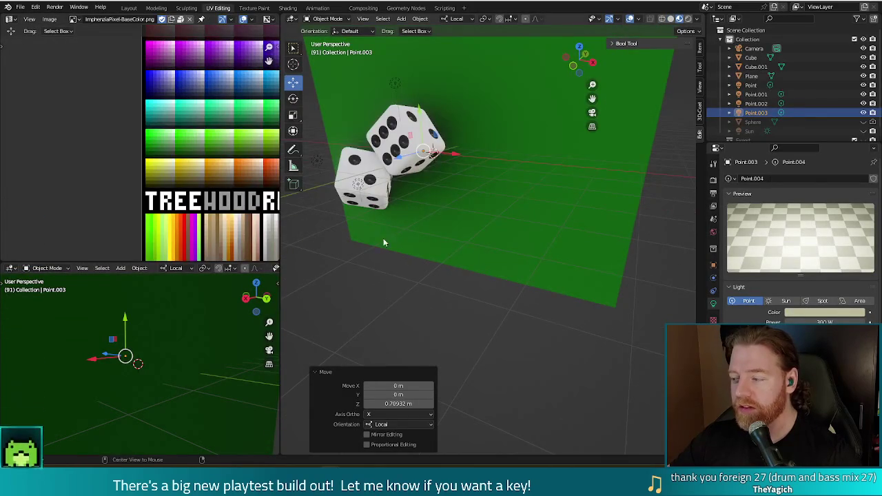
middle_drag(384, 242, 479, 235)
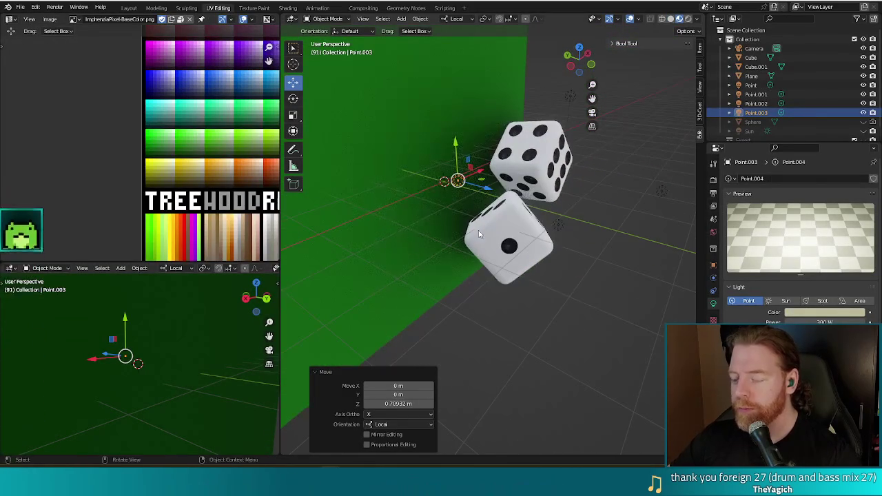
mouse_move(565, 307)
middle_down()
mouse_move(594, 259)
mouse_move(564, 295)
mouse_move(475, 276)
mouse_move(477, 225)
mouse_move(549, 219)
mouse_move(569, 252)
mouse_move(581, 334)
mouse_move(561, 346)
mouse_move(555, 302)
mouse_move(527, 268)
mouse_move(522, 274)
middle_up()
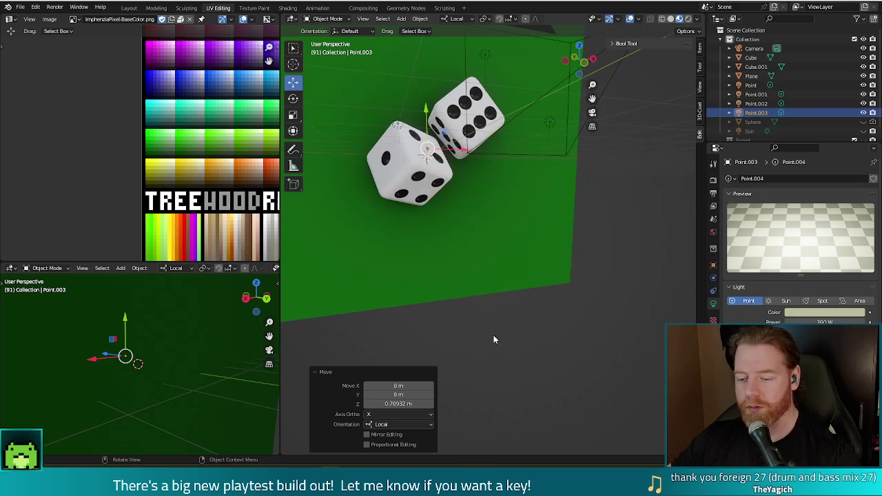
Step: Back in the bear file, switch to Object Mode and select the Armature
click(370, 435)
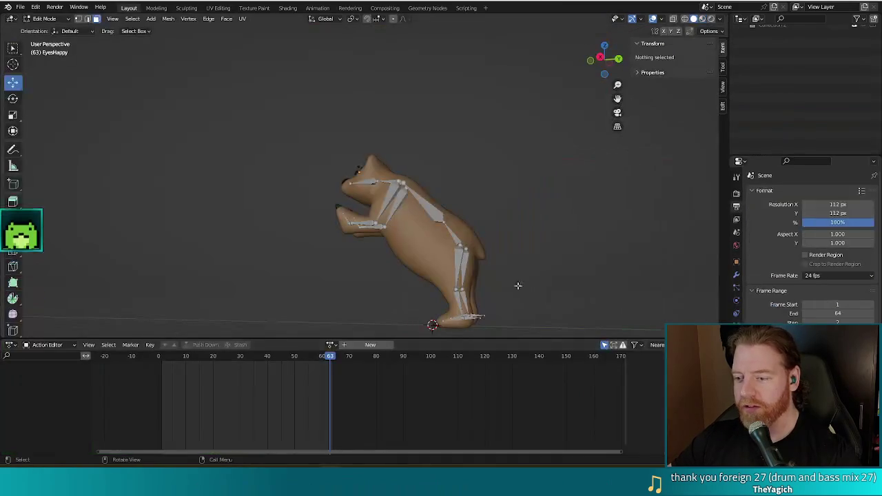
key(Tab)
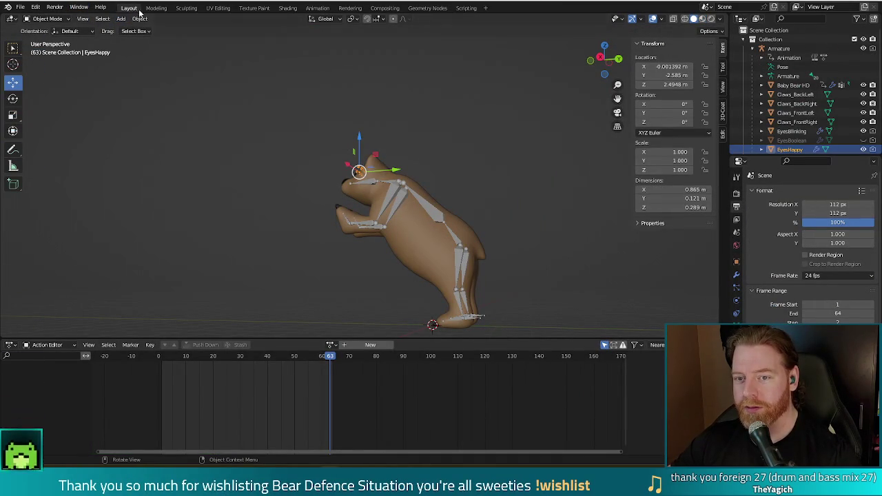
click(434, 207)
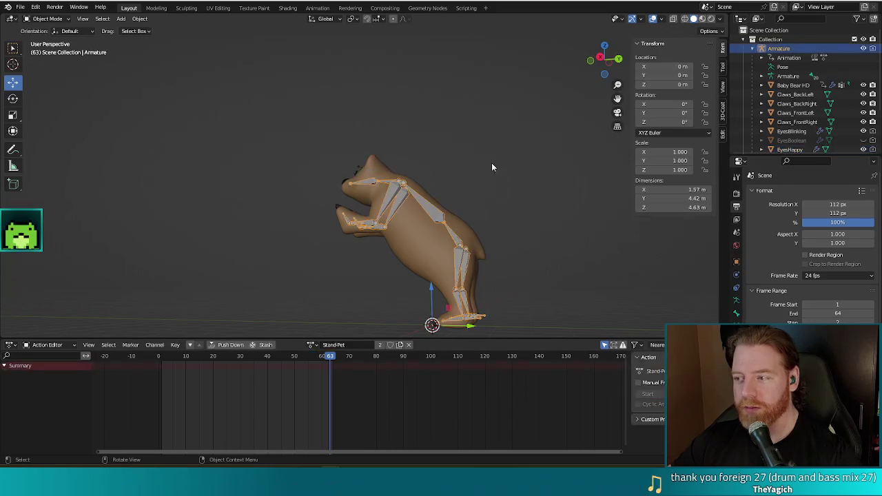
Step: Select all 11 bear rig objects and copy them to the clipboard
middle_drag(426, 146, 449, 166)
key(a)
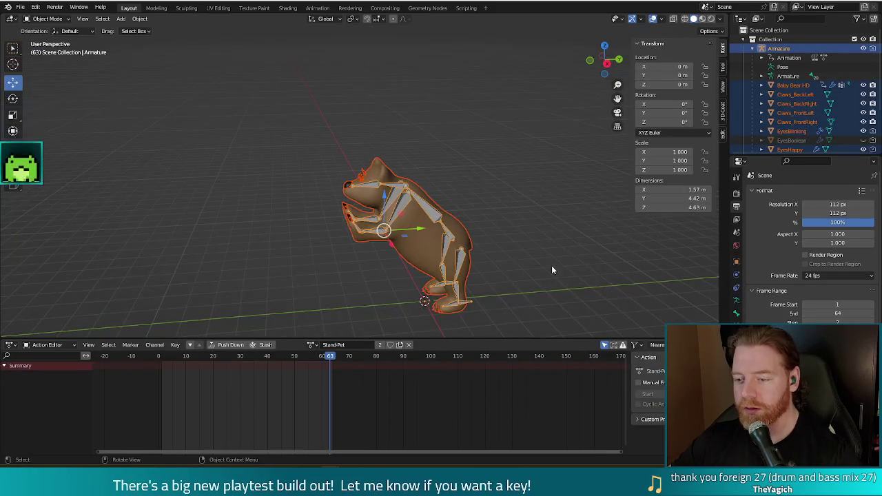
middle_drag(551, 265, 525, 239)
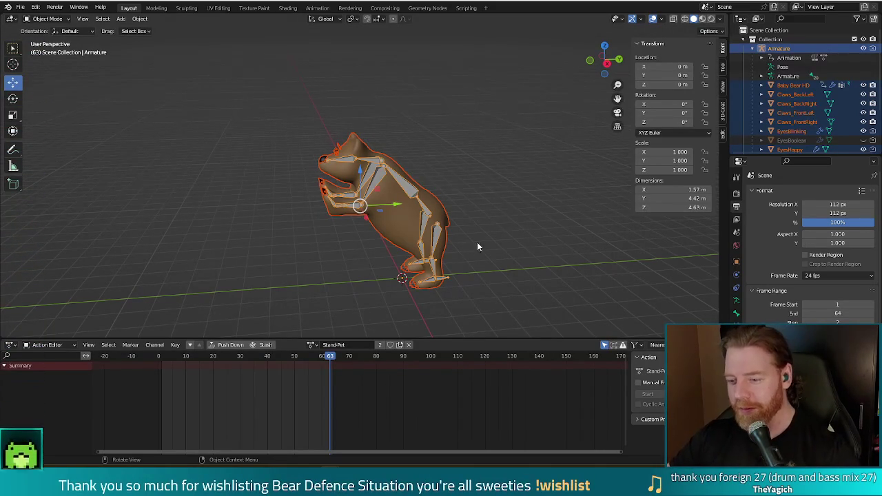
middle_drag(477, 246, 532, 244)
key(ctrl+c)
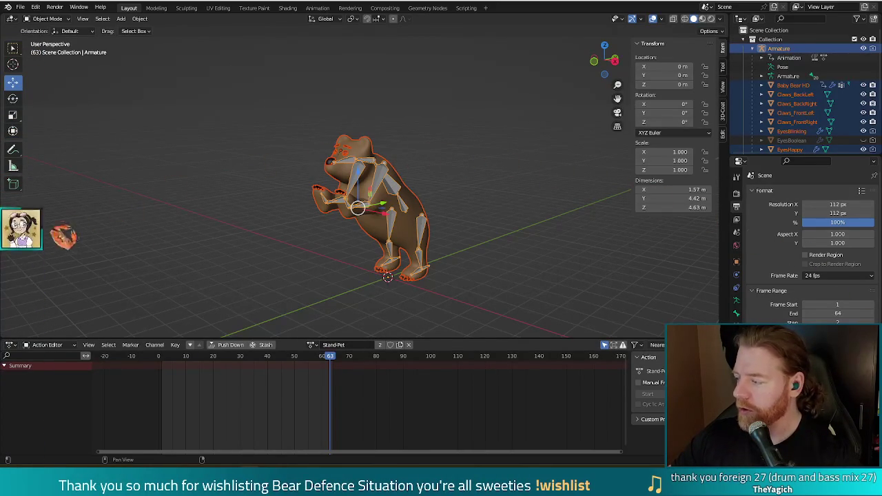
Step: Open the Energizer 9V-8 image preview in Startpage's '9 volt battery' image results
key(alt+Tab)
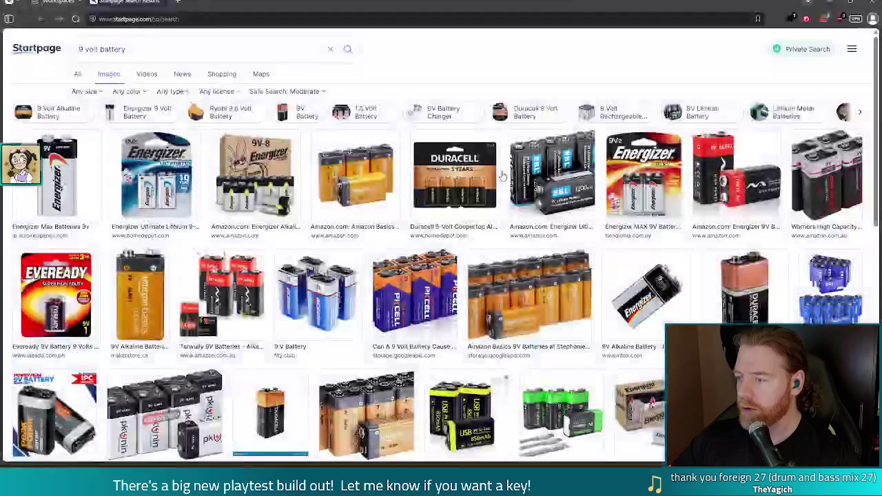
scroll(468, 220, down, 2)
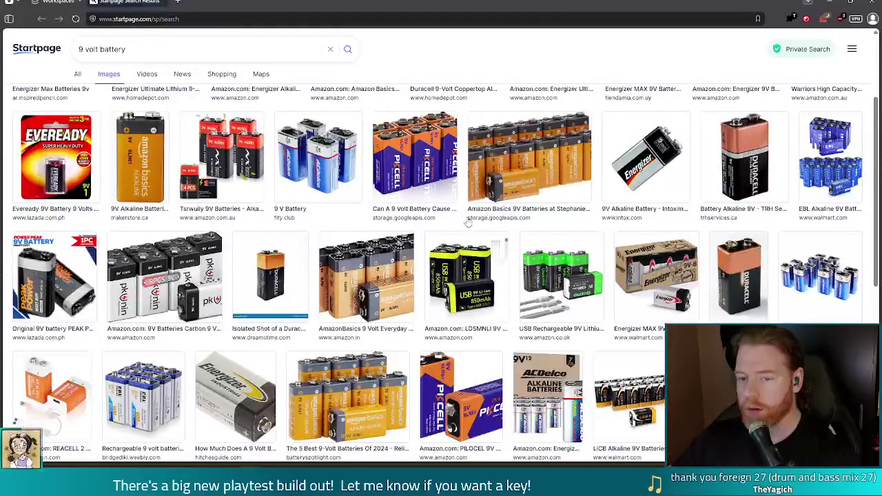
scroll(468, 221, up, 2)
click(255, 164)
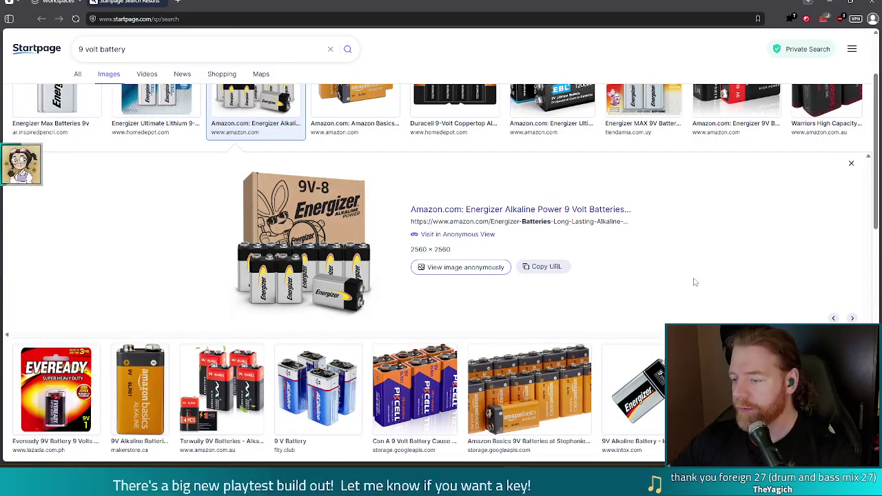
scroll(693, 280, up, 2)
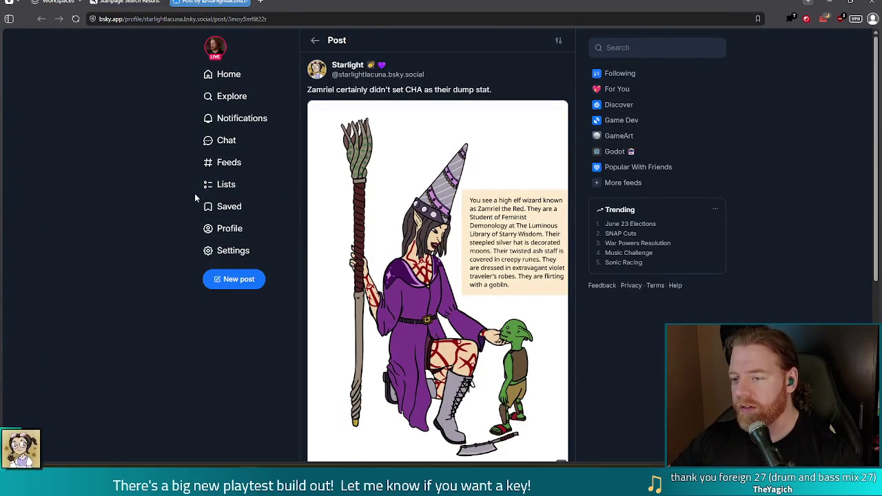
Step: Scroll down to the Zamriel wizard drawing post and like it, raising likes to 9
scroll(195, 196, down, 1)
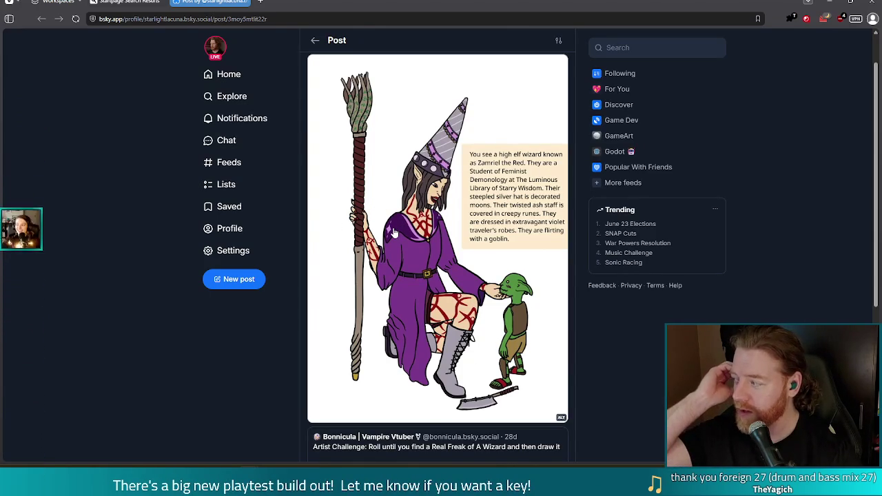
scroll(465, 217, down, 2)
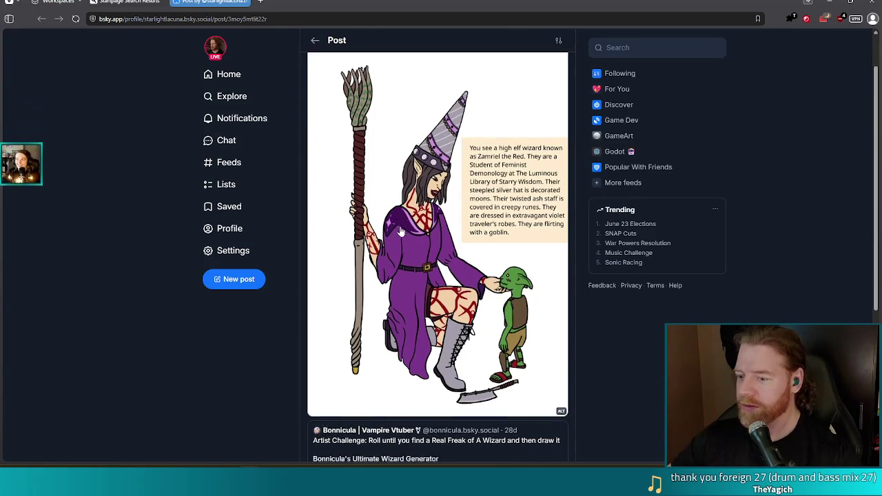
scroll(465, 218, down, 1)
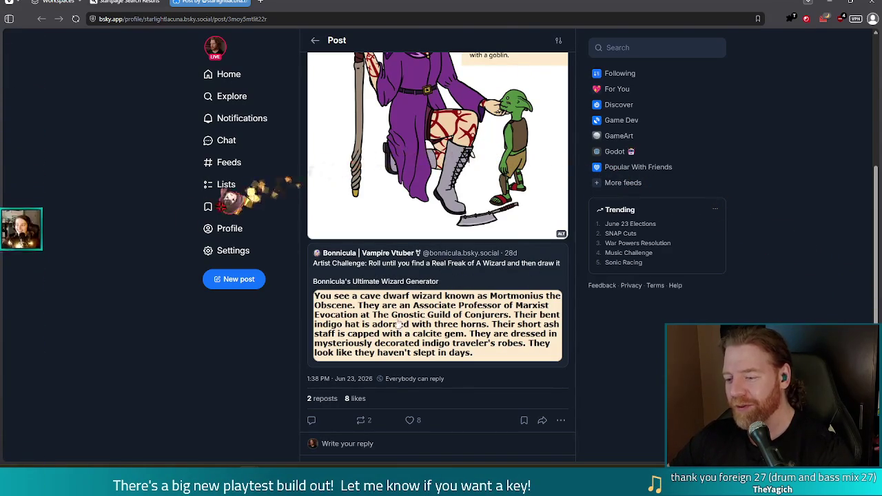
click(410, 420)
Step: Open and dismiss the repost menu, then select the post's web address
click(361, 419)
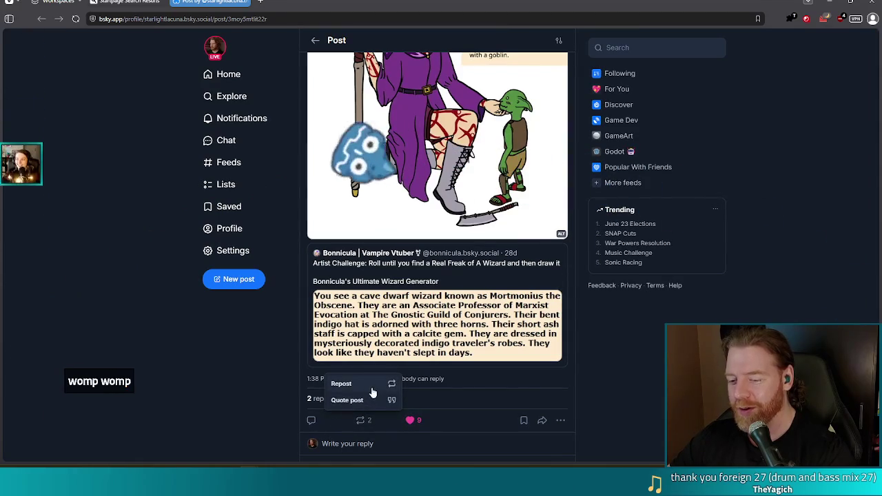
click(371, 389)
scroll(352, 370, up, 4)
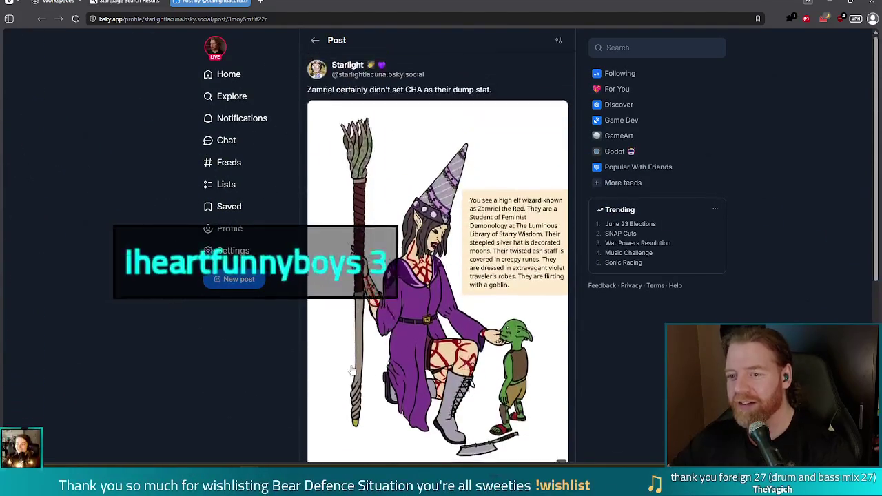
click(331, 19)
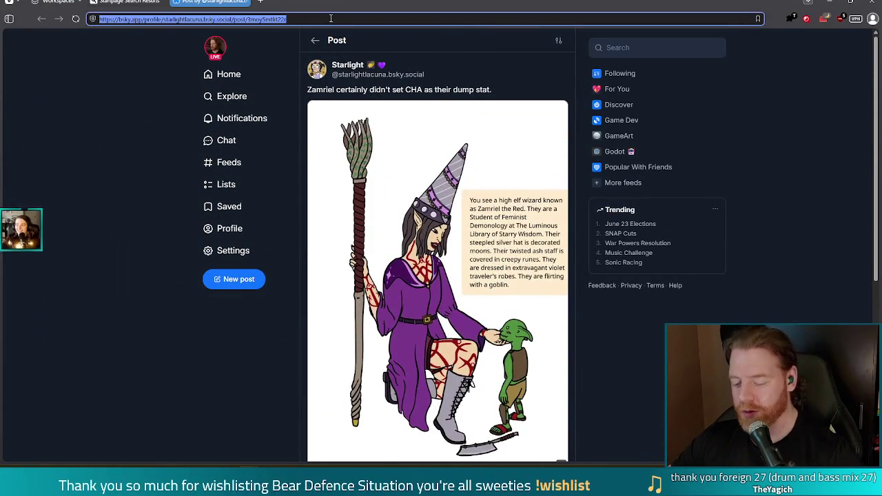
Step: Leave the Bluesky wizard post for the Steam store page of Stop and Smell the Flowers
key(alt+Tab)
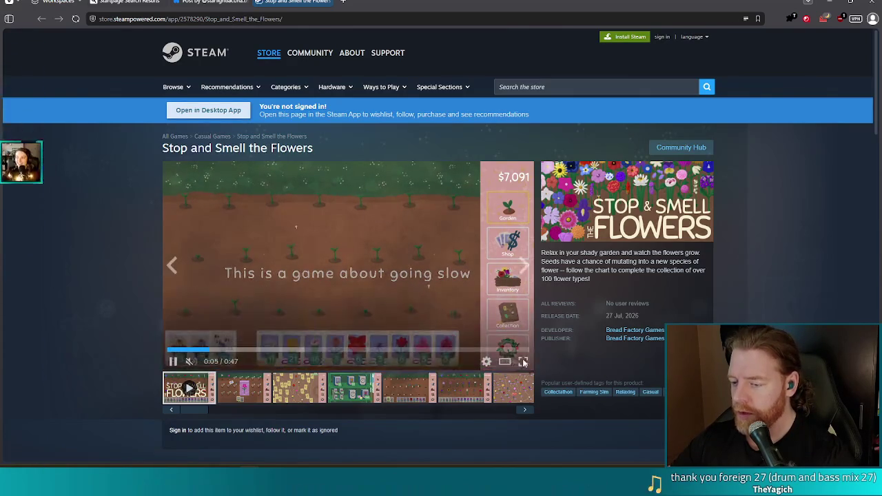
Step: Play the Steam game trailer fullscreen, then deselect the bear and its armature
click(523, 362)
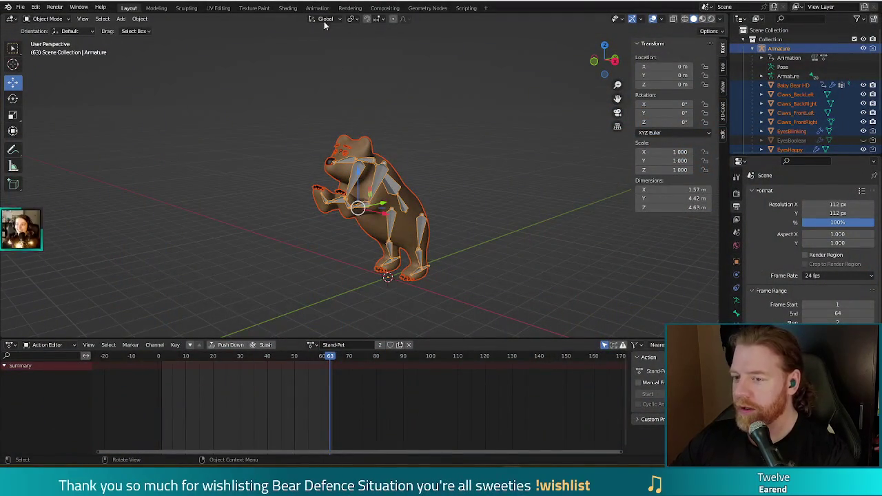
click(265, 221)
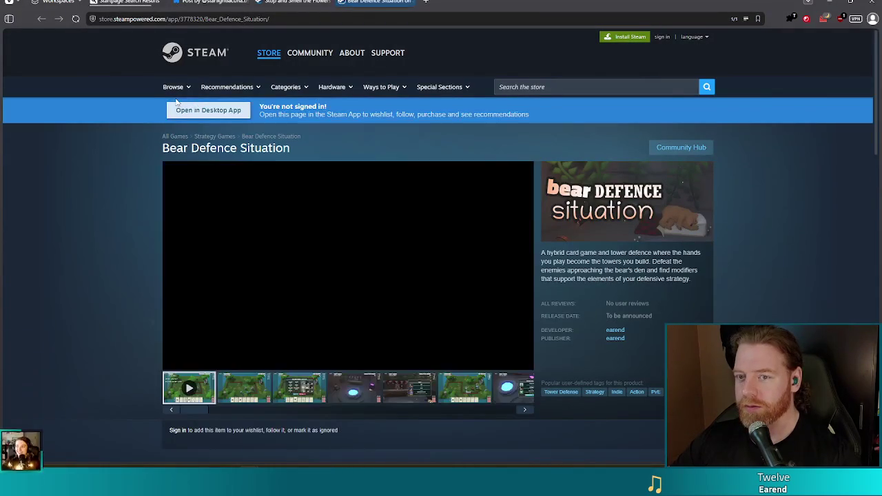
Step: Switch to the '9 volt battery' image search tab, then back to the Blender bear file
key(ctrl+Tab)
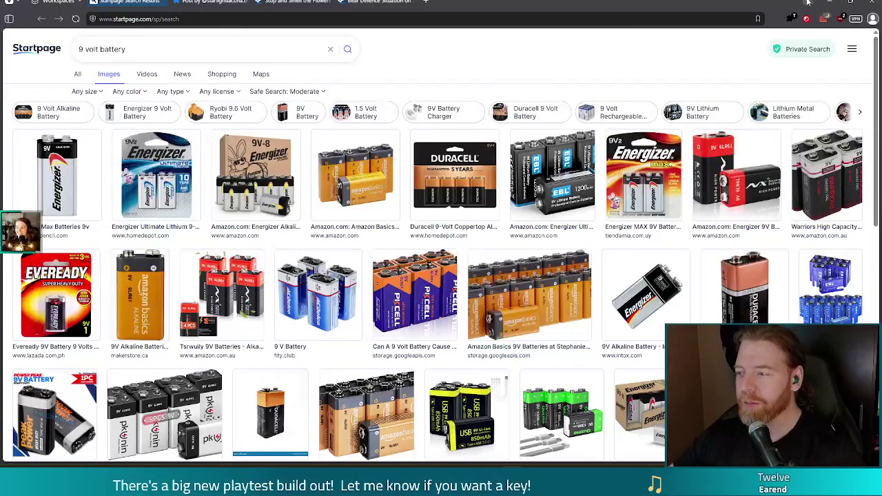
key(alt+Tab)
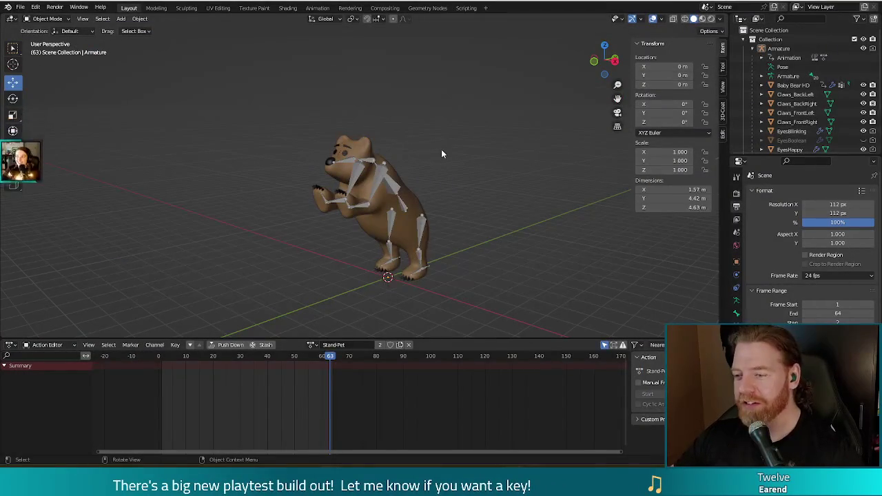
Step: Select and copy all 11 bear rig objects, then bring up the dice scene window
key(a)
key(ctrl+c)
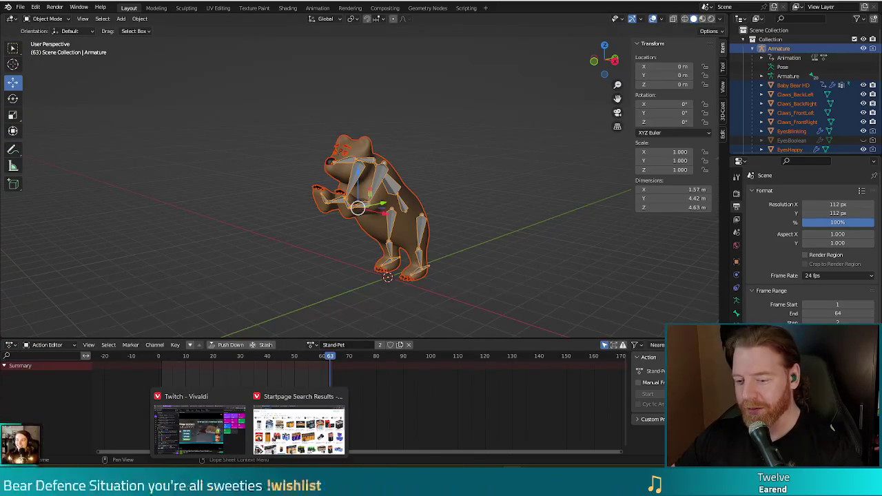
click(288, 433)
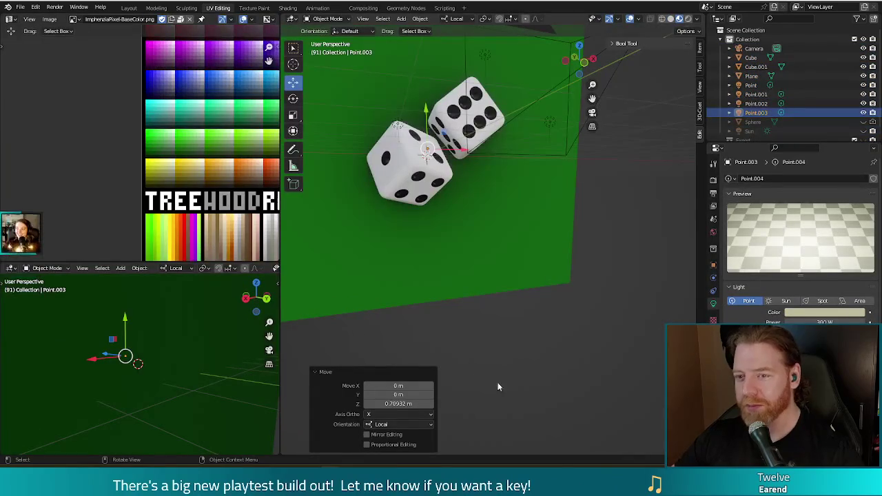
Step: Zoom out and orbit the view down over the two dice on the green backdrop
scroll(544, 344, down, 3)
mouse_move(526, 336)
middle_down()
mouse_move(539, 261)
mouse_move(538, 304)
middle_up()
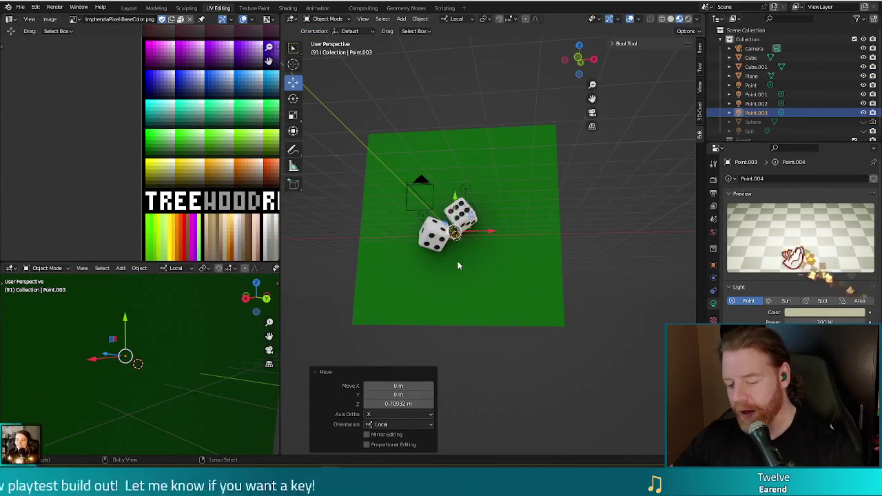
key(ctrl+shift+s)
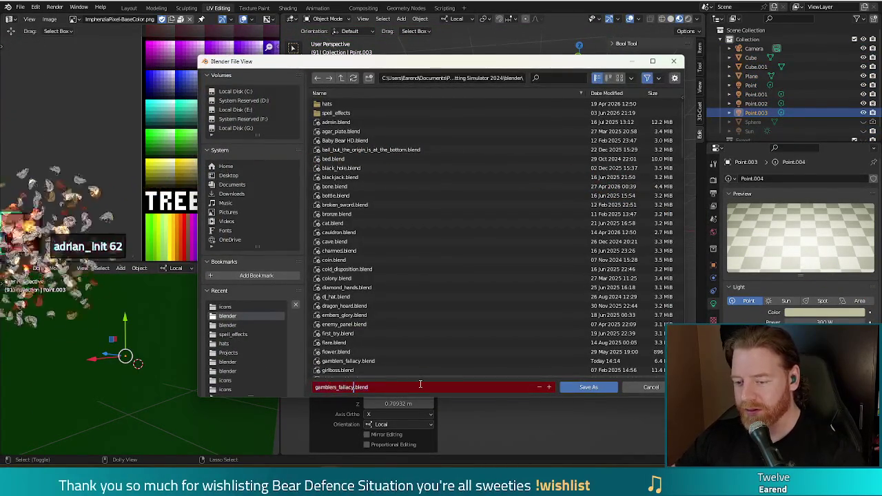
Step: Save the dice scene as spare_battery.blend, then orbit around the plane and dice
text(spare_batt)
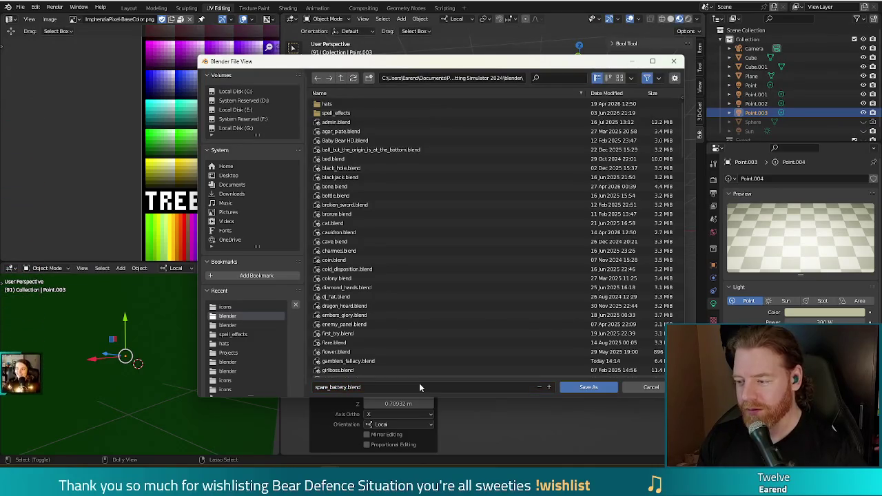
key(Return)
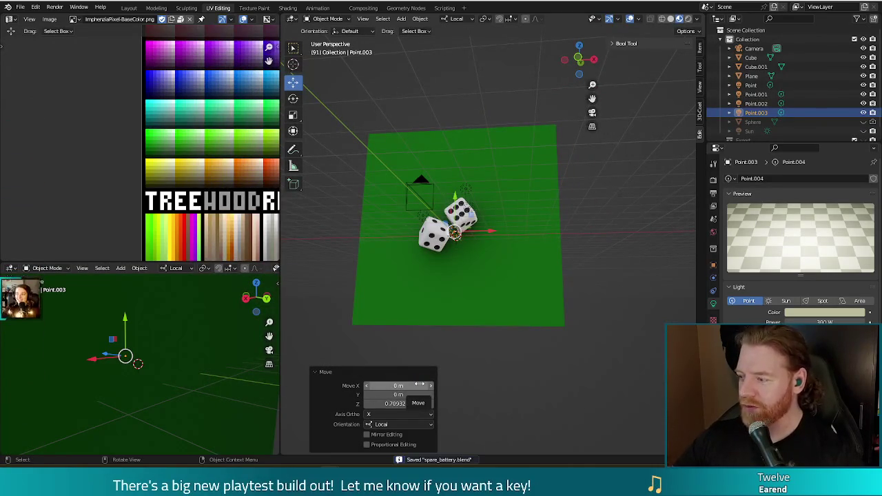
mouse_move(568, 245)
middle_down()
mouse_move(579, 218)
mouse_move(581, 244)
mouse_move(578, 235)
mouse_move(563, 265)
middle_up()
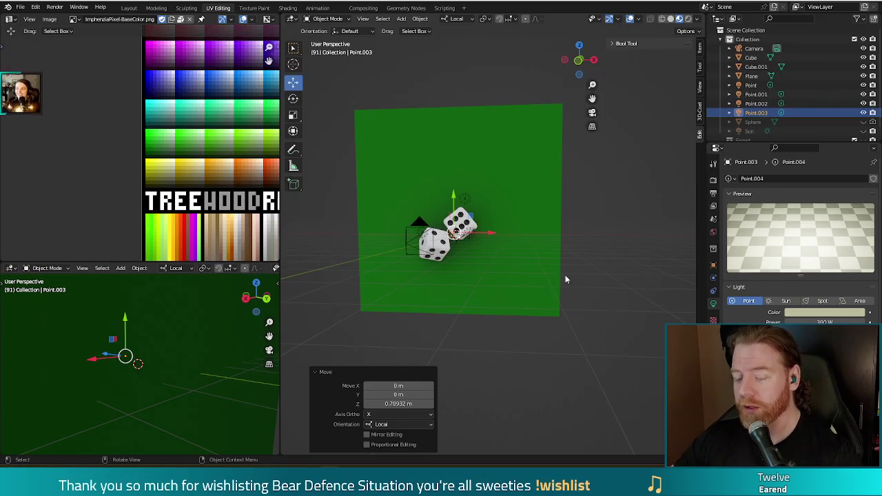
Step: Paste the 12-object bear rig beside the dice, orbit around it, then switch to front view
key(ctrl+v)
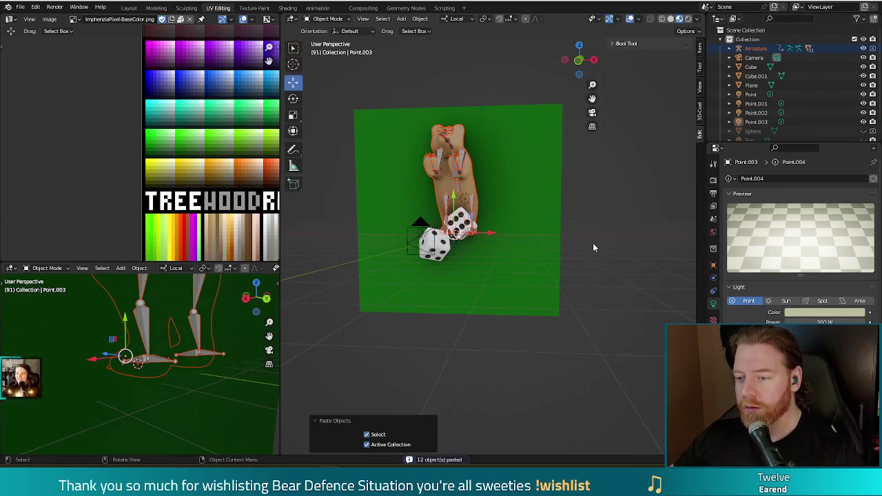
middle_drag(594, 246, 555, 250)
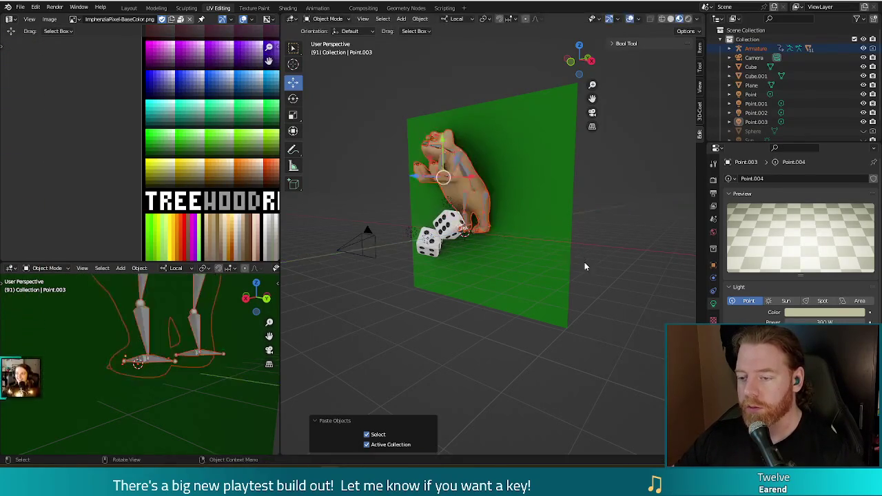
middle_drag(584, 262, 573, 277)
middle_drag(517, 261, 572, 266)
key(KP_1)
Step: Rotate the pasted bear about 59.7° around its local Y axis
key(r)
key(y)
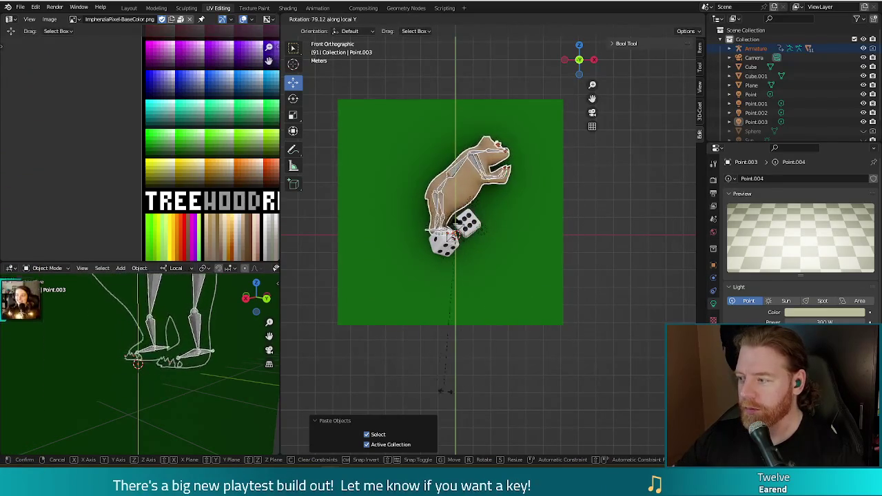
click(494, 376)
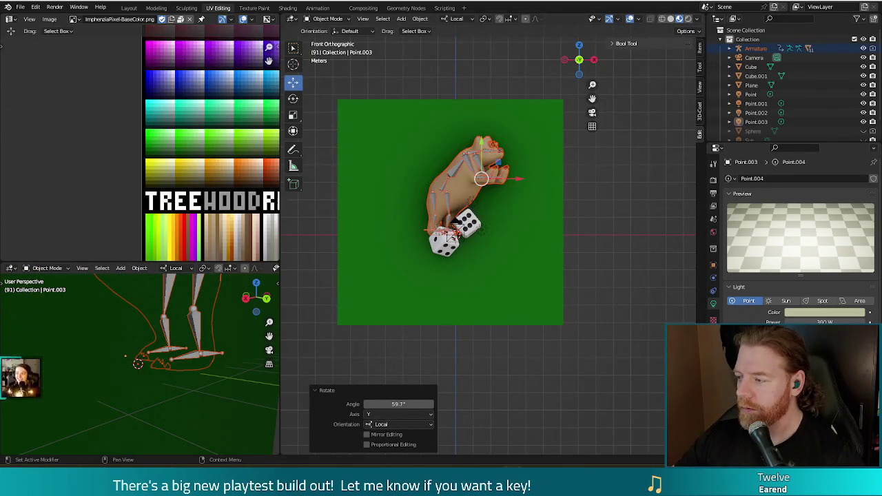
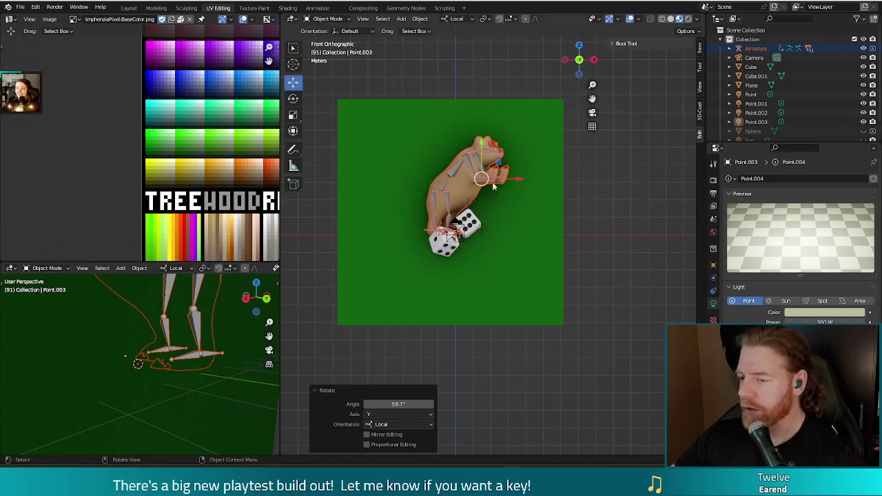
Step: Delete the two Cube dice, then orbit and select the bear mesh
click(460, 230)
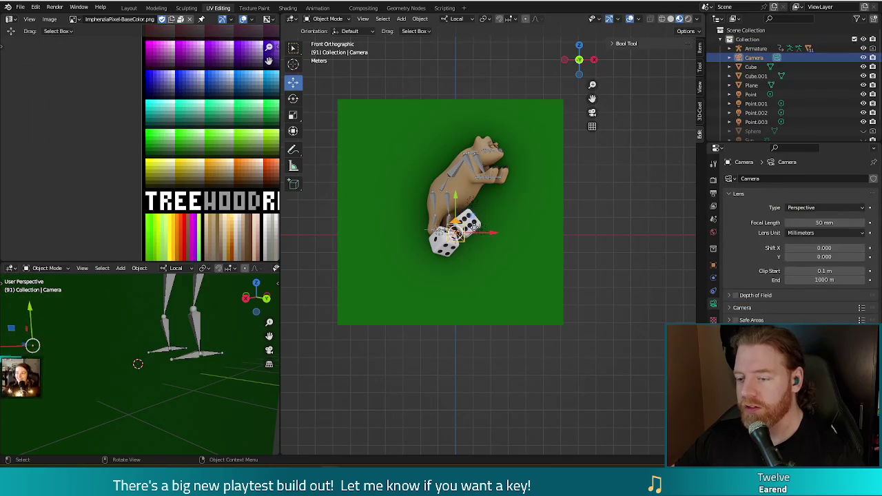
key(Delete)
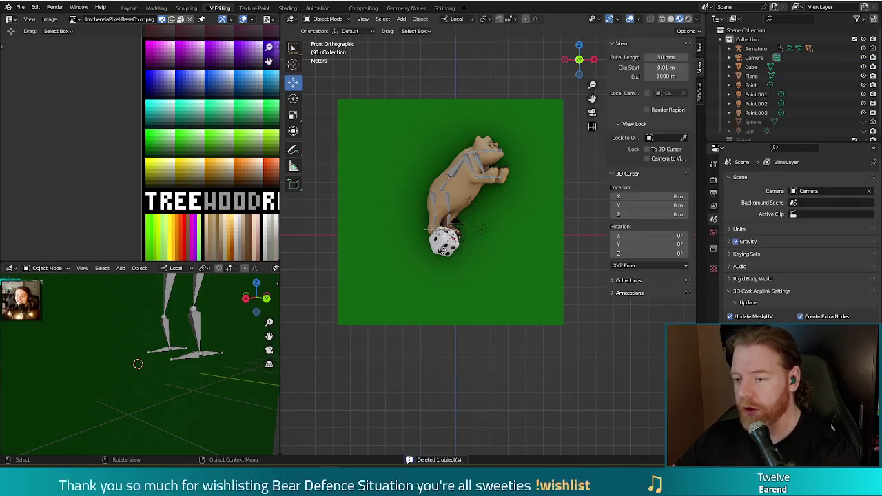
click(442, 247)
key(Delete)
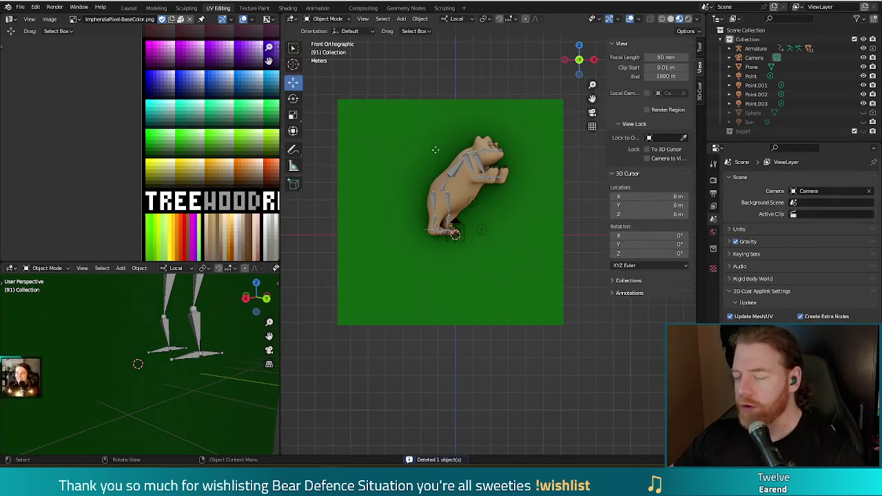
mouse_move(397, 171)
middle_down()
mouse_move(436, 231)
mouse_move(436, 140)
mouse_move(455, 220)
middle_up()
click(484, 139)
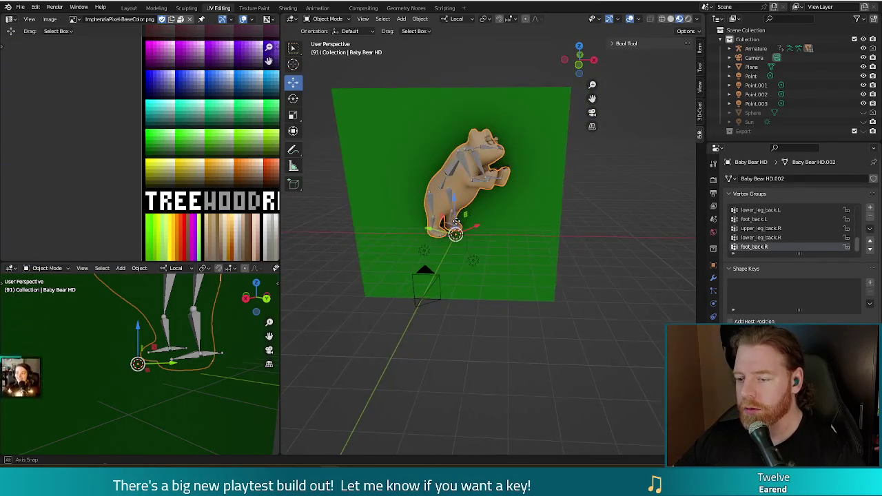
Step: Hide the green Plane and the point lights in the Outliner, then clear the selection
drag(863, 86, 864, 104)
click(863, 67)
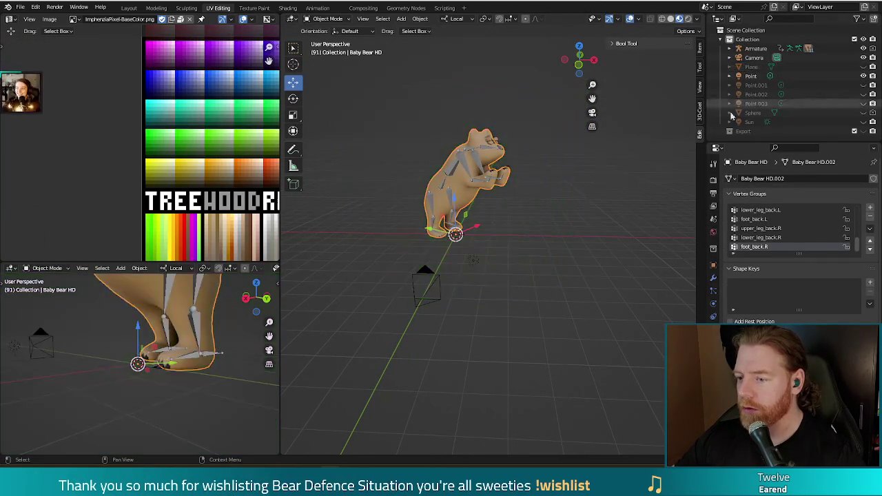
middle_drag(510, 231, 522, 229)
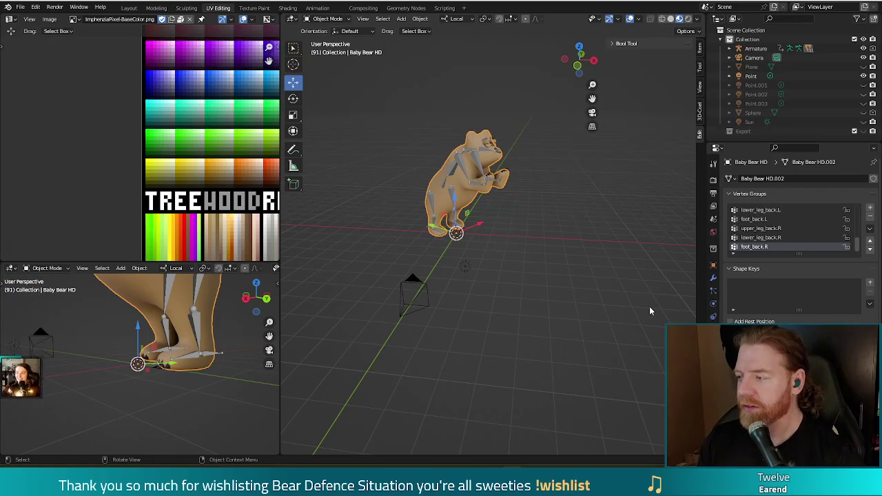
click(557, 295)
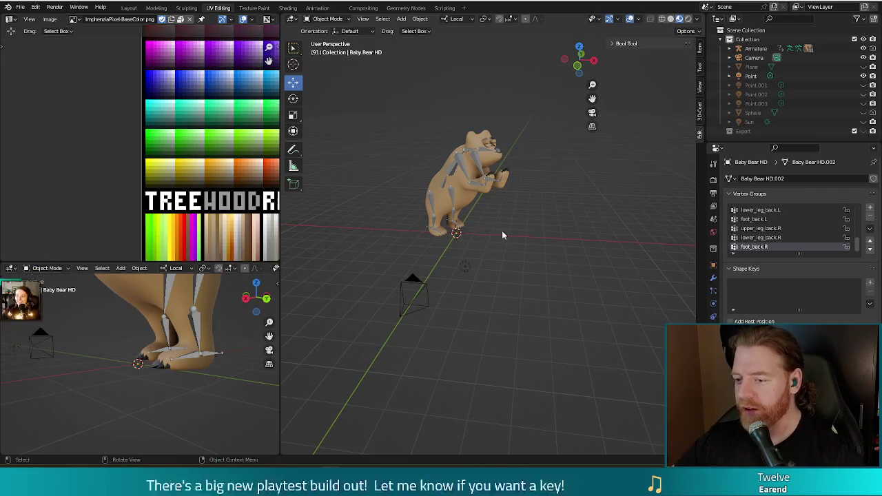
key(a)
click(509, 258)
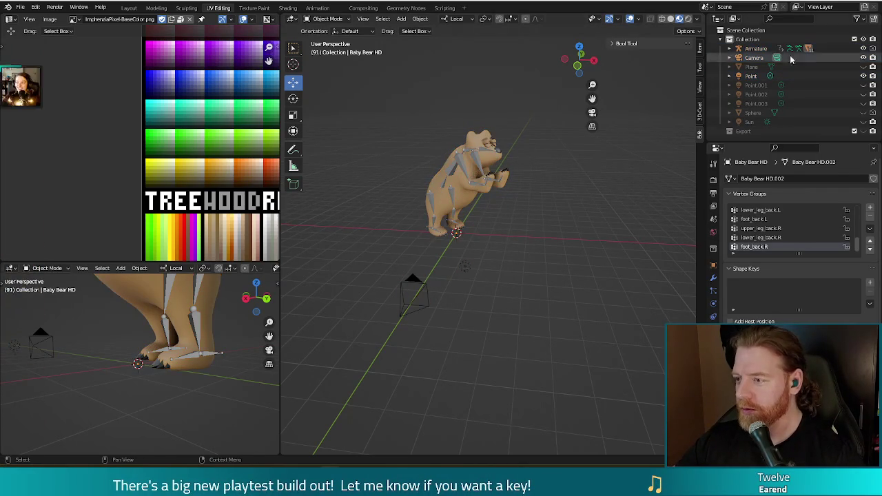
Step: Hide the Camera and switch to the front orthographic view of the bear
click(864, 58)
mouse_move(508, 246)
middle_down()
mouse_move(530, 224)
mouse_move(572, 215)
middle_up()
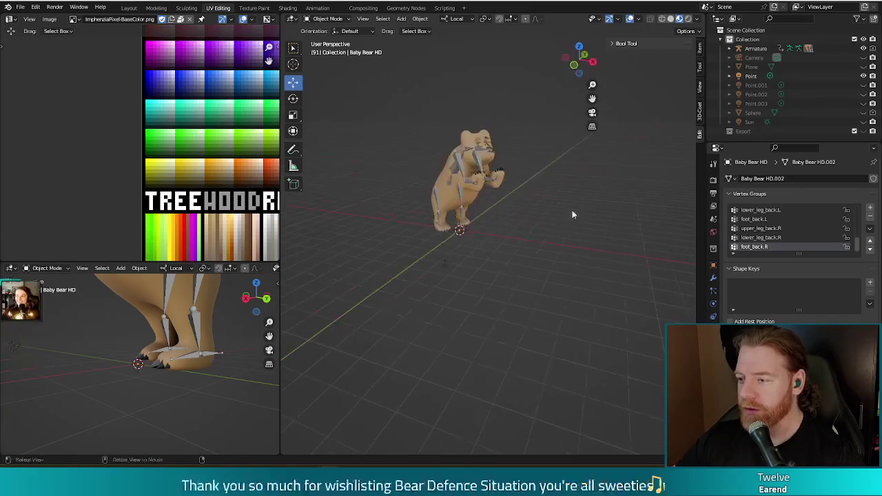
mouse_move(462, 315)
middle_down()
mouse_move(547, 297)
mouse_move(541, 304)
middle_up()
key(KP_1)
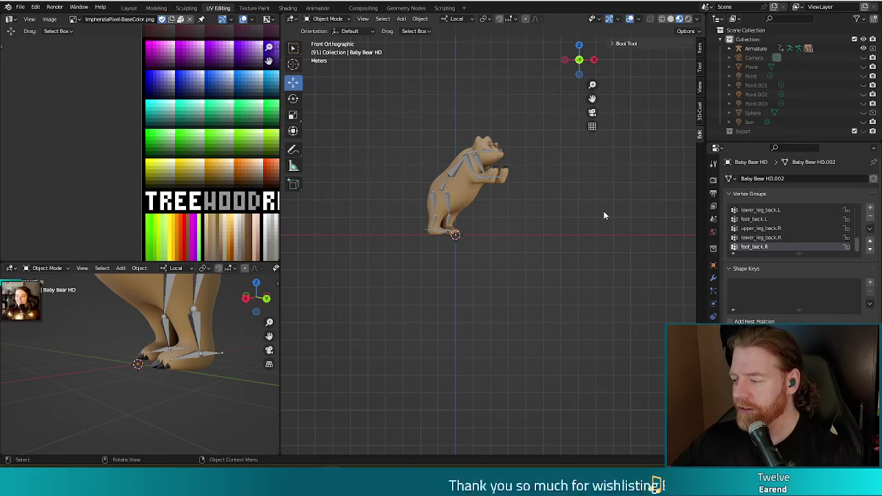
Step: Select the bear and armature and preview the animation, returning to frame 91
key(a)
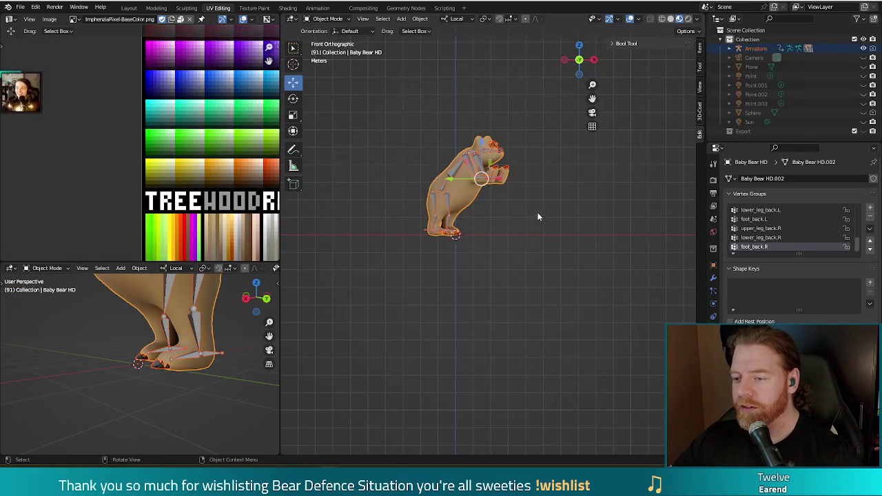
shift+middle_drag(551, 216, 546, 217)
key(space)
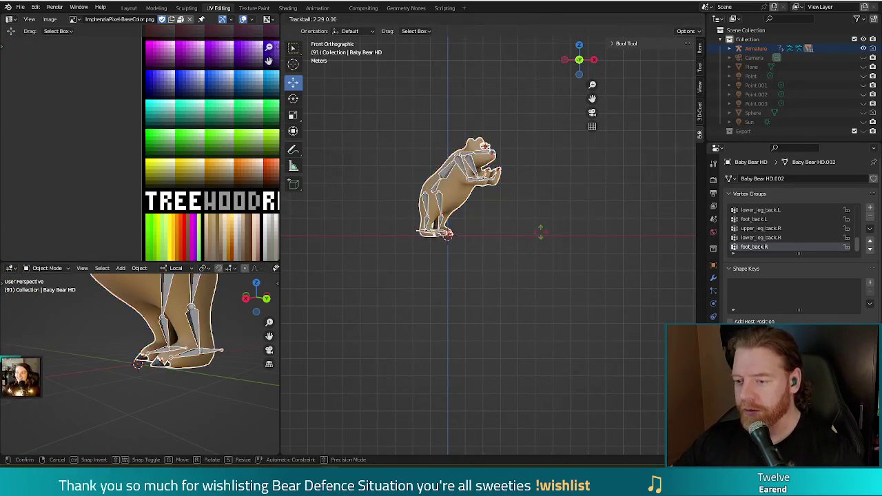
key(Escape)
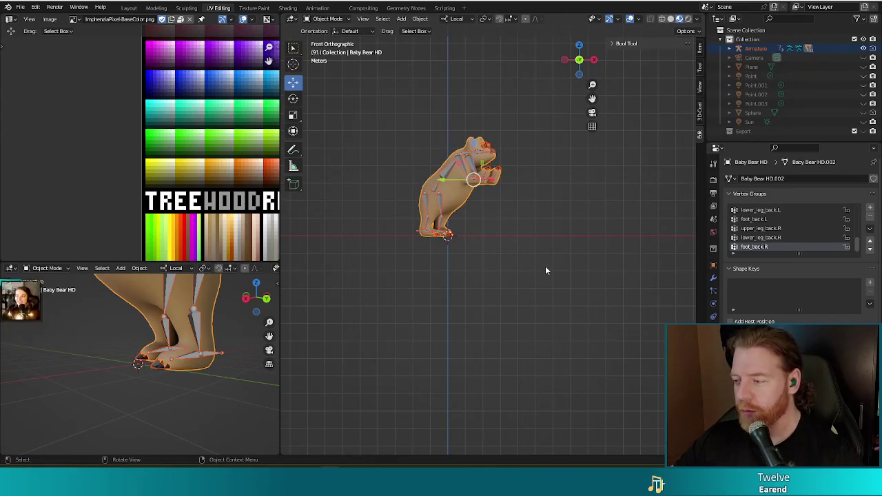
key(space)
key(Escape)
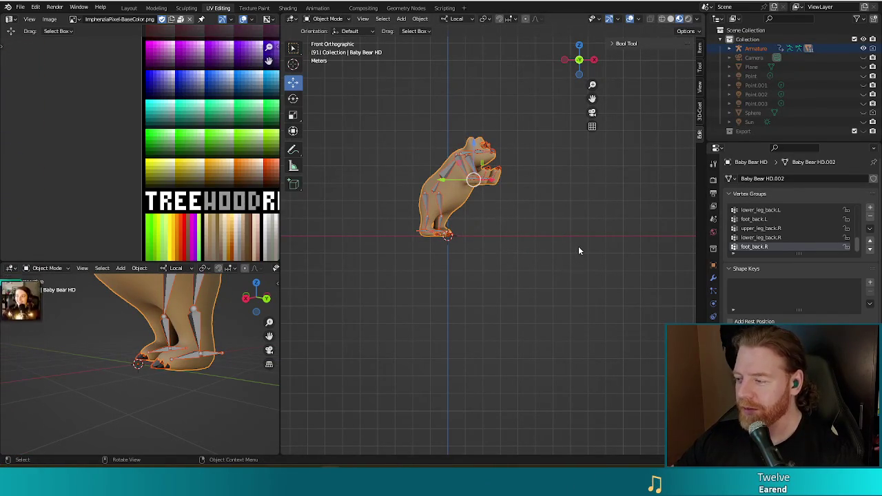
Step: Rotate the whole bear 6.05° around its local Z axis
key(r)
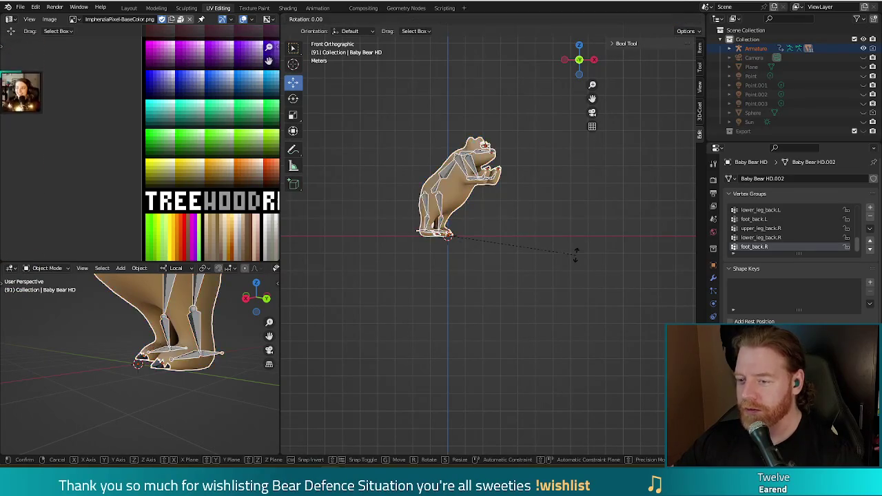
key(z)
key(z)
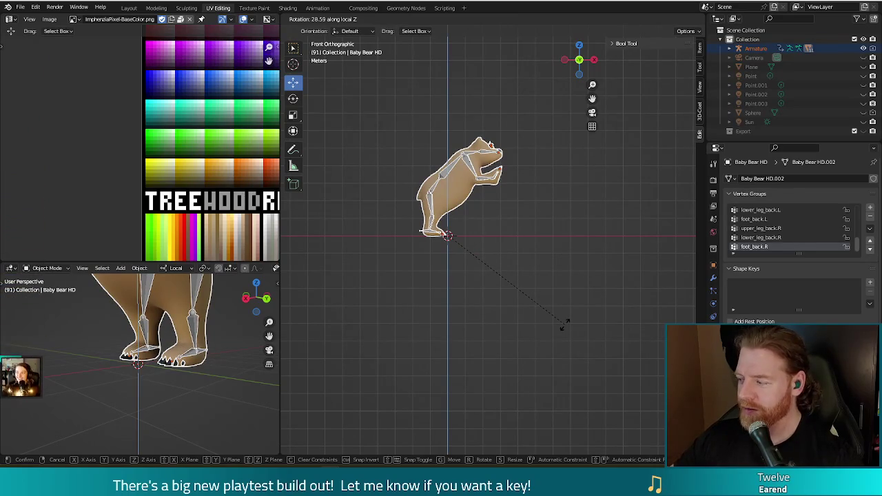
click(576, 272)
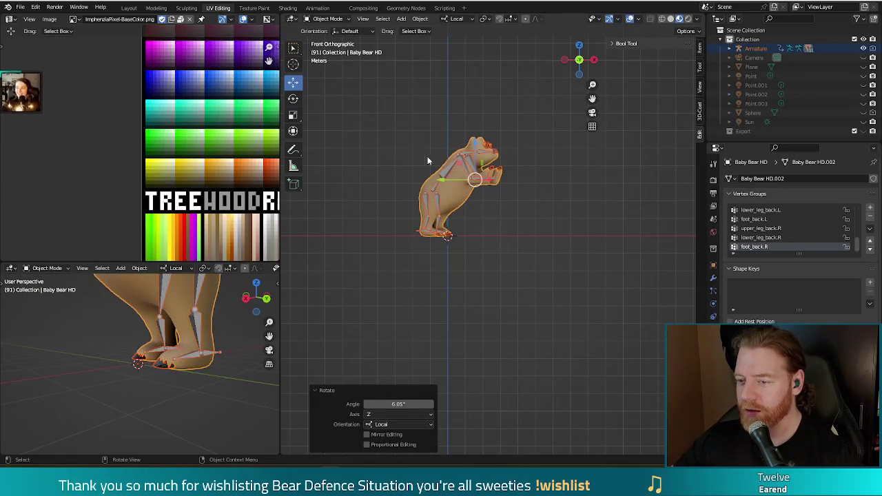
click(448, 227)
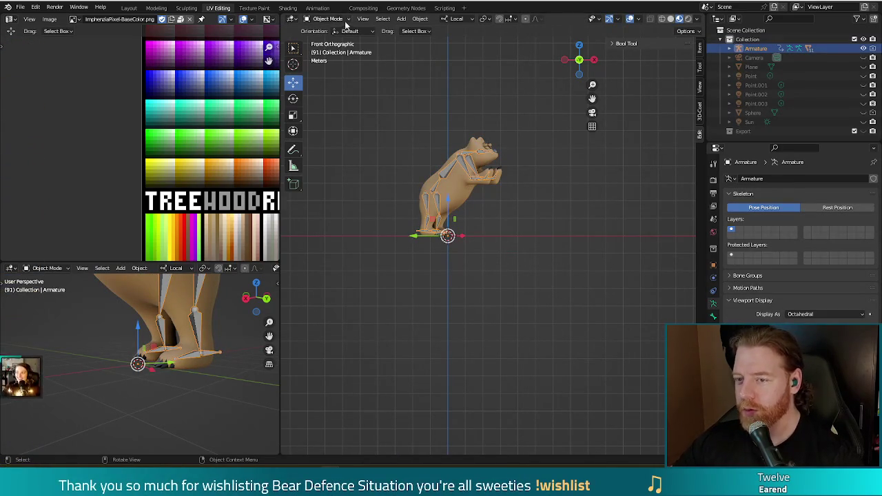
Step: Put the armature in Pose Mode and rotate the back bone around X
click(328, 19)
click(331, 48)
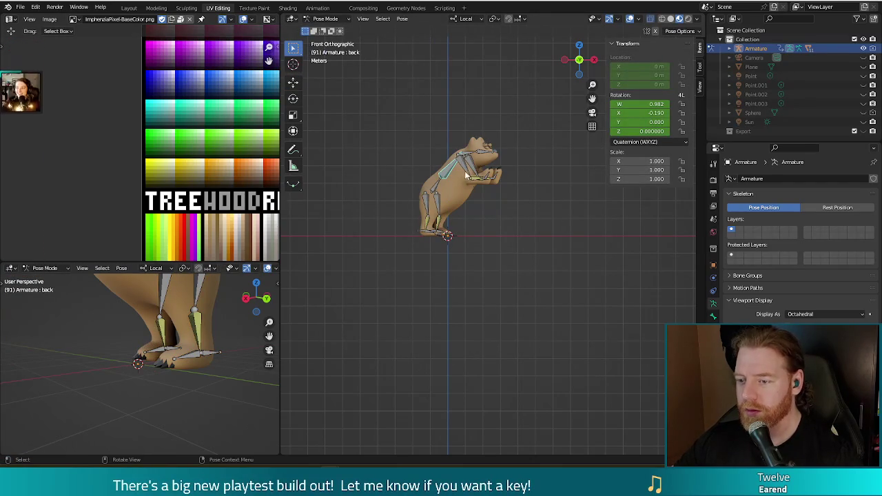
key(r)
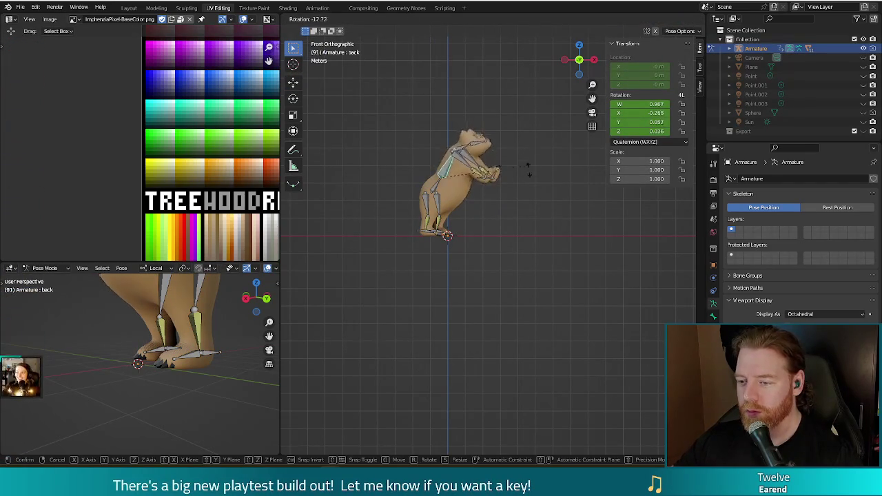
key(x)
click(500, 191)
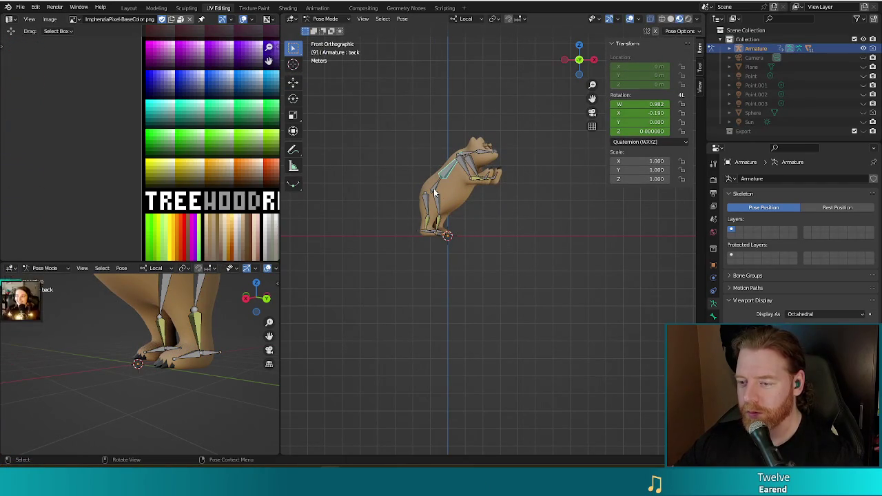
Step: Rotate the hip bone around X to -19.3° so the bear stands upright, then return to front view
click(434, 193)
key(r)
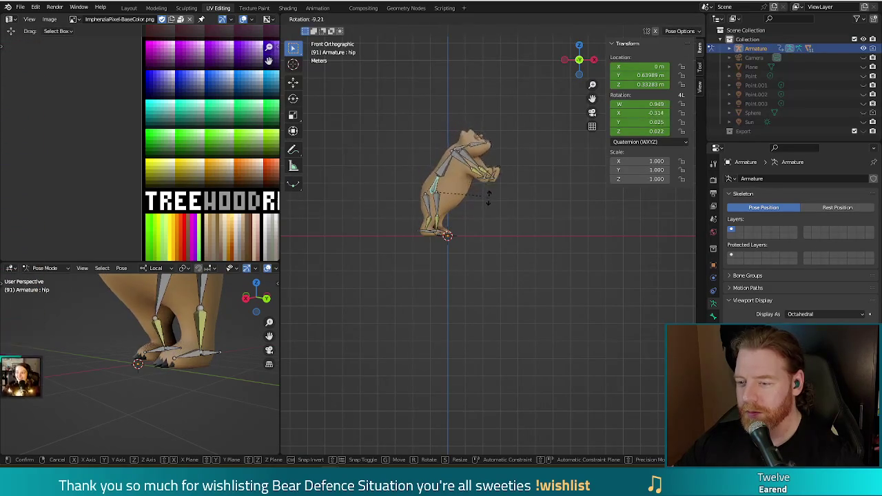
key(x)
click(493, 204)
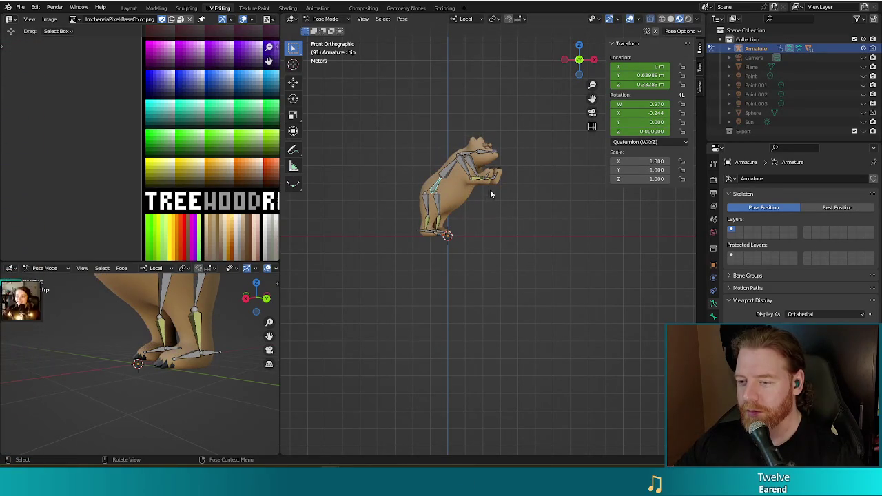
key(r)
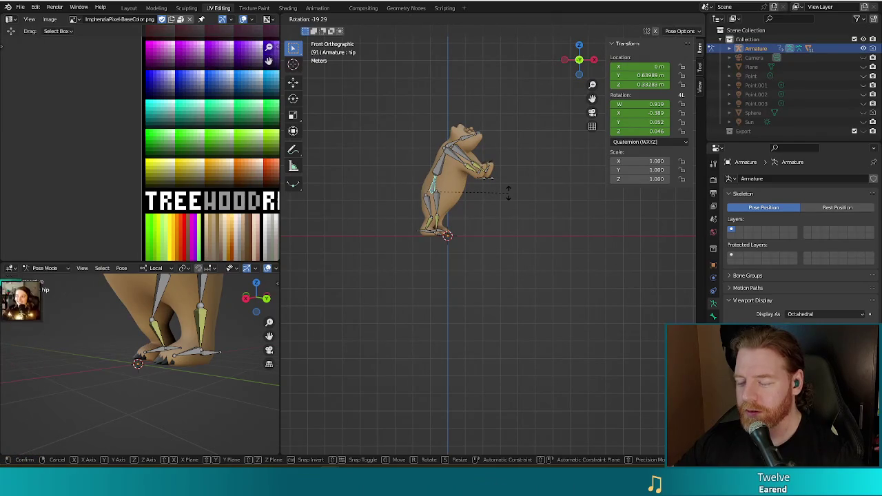
click(508, 193)
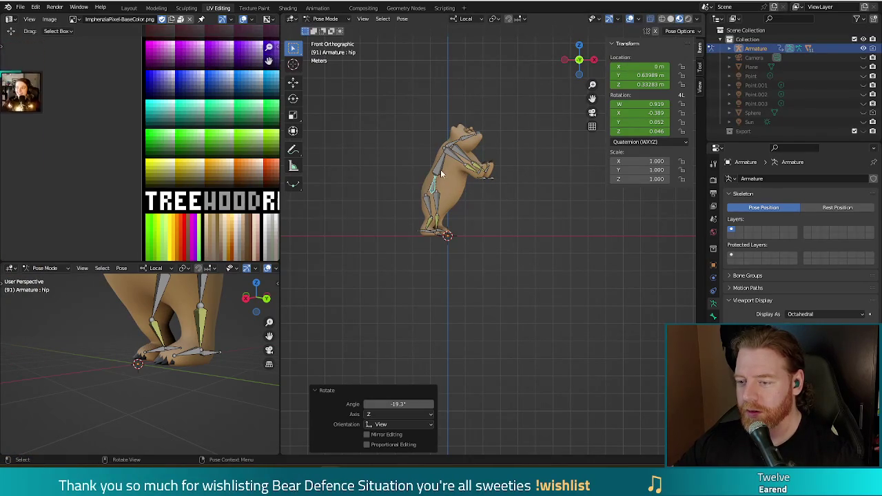
mouse_move(511, 182)
middle_down()
mouse_move(511, 222)
mouse_move(490, 220)
mouse_move(550, 223)
mouse_move(531, 224)
mouse_move(525, 200)
middle_up()
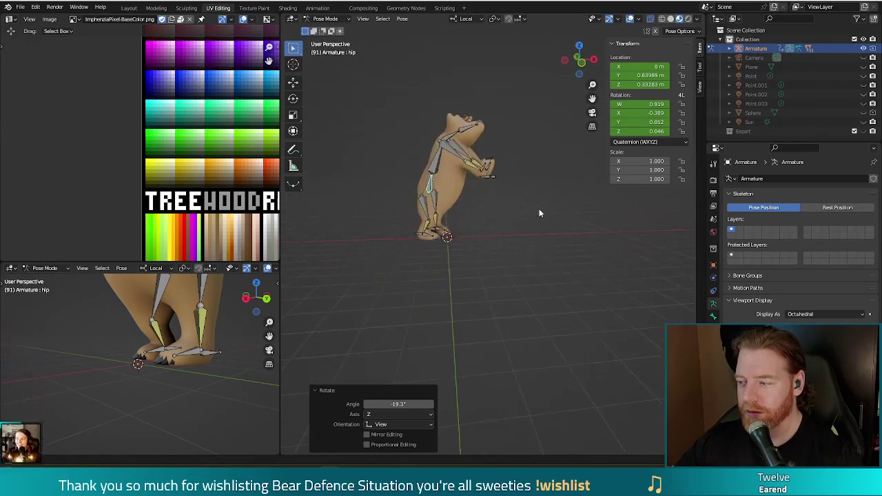
key(KP_1)
click(489, 177)
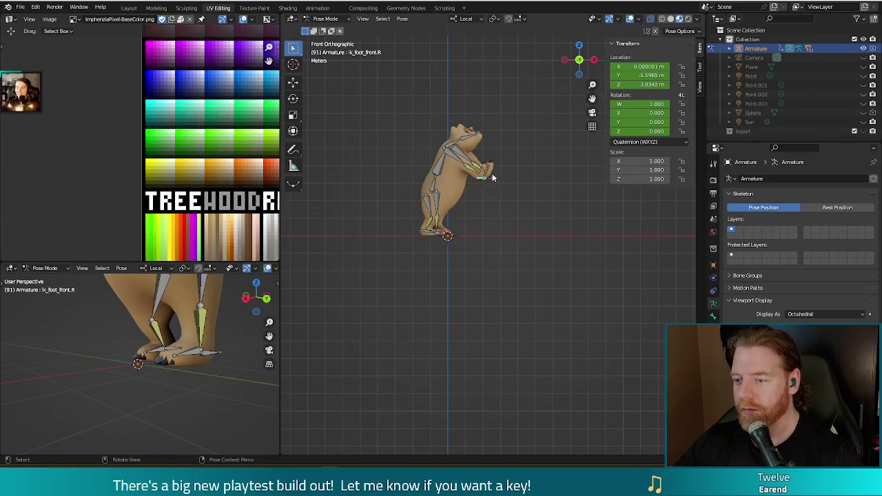
Step: Move ik_foot_front.L -0.891 m in X and 0.314 m up, then expand Armature in the Outliner
click(293, 82)
mouse_move(494, 180)
mouse_down()
mouse_move(469, 173)
mouse_move(475, 176)
mouse_up()
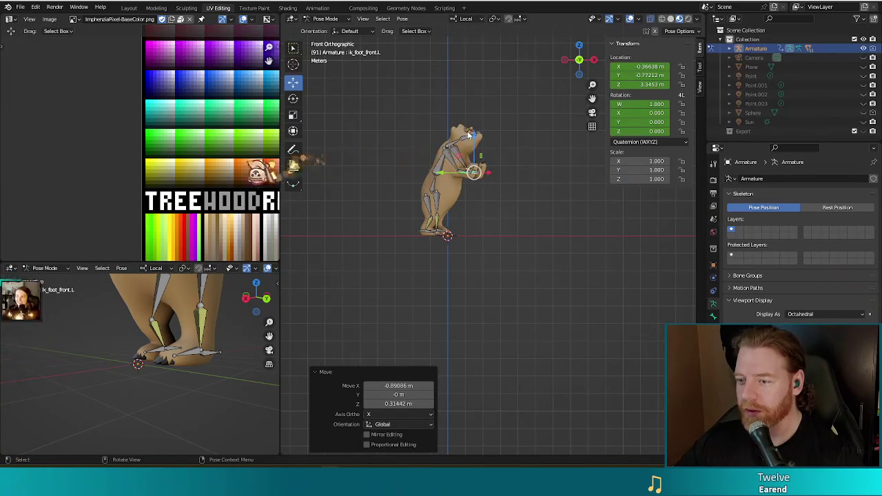
click(729, 49)
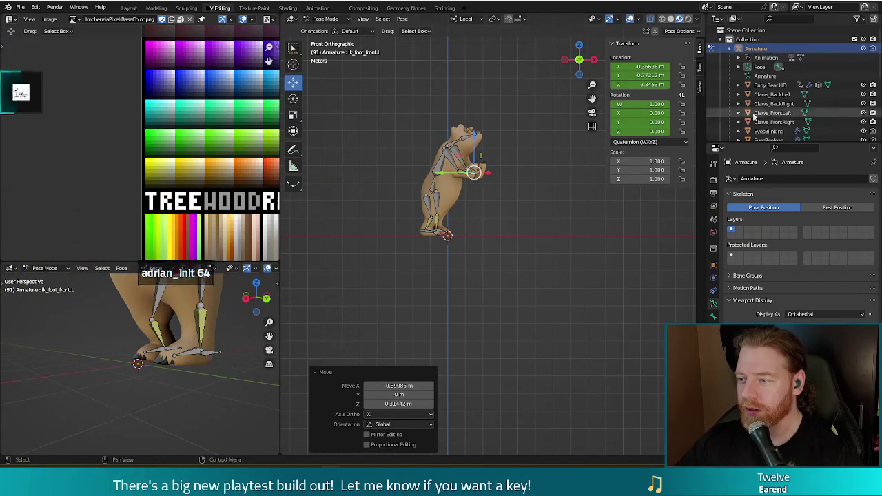
Step: Zoom and orbit to inspect the raised-paw pose, snap to front view, and select the head bone
scroll(778, 95, down, 3)
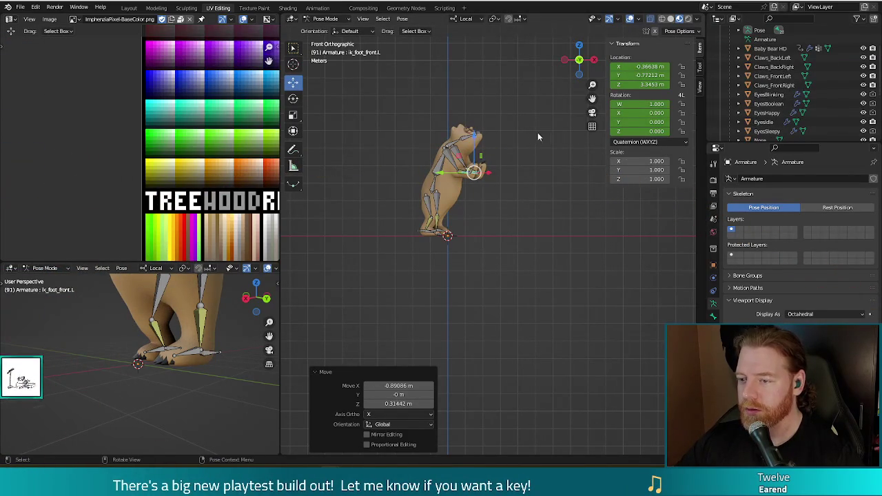
middle_drag(541, 131, 533, 138)
scroll(779, 90, down, 2)
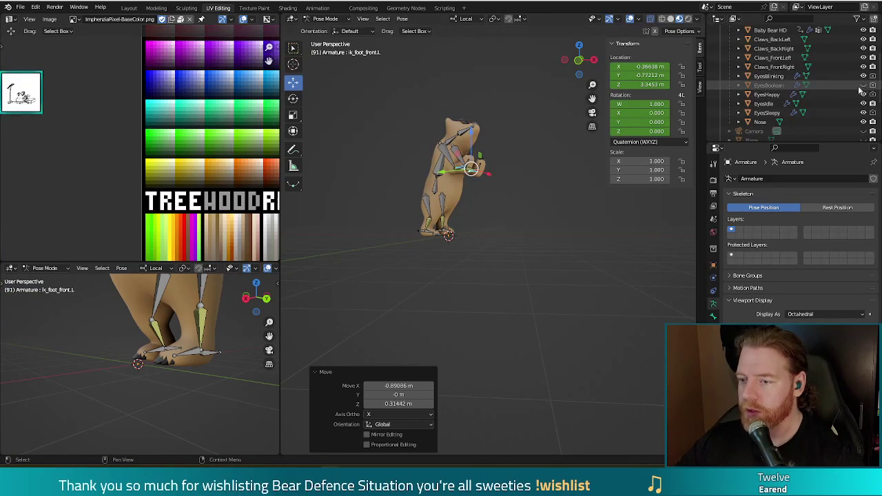
middle_drag(541, 173, 537, 173)
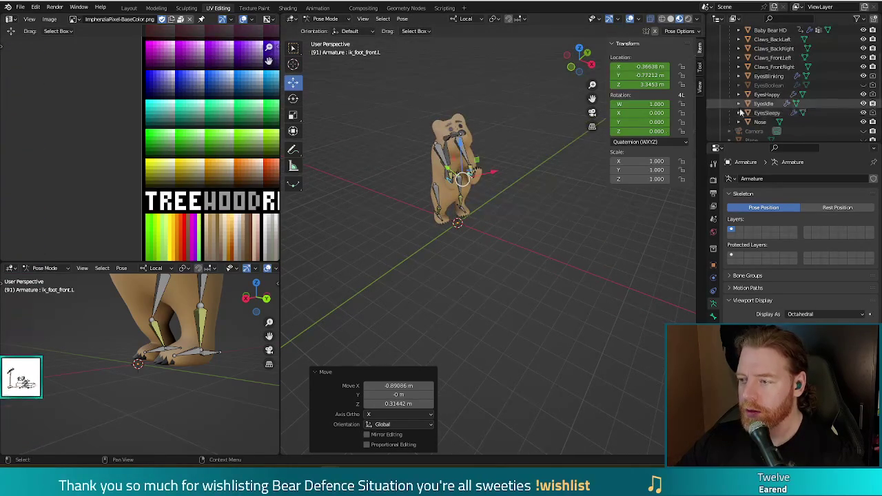
middle_drag(571, 128, 547, 141)
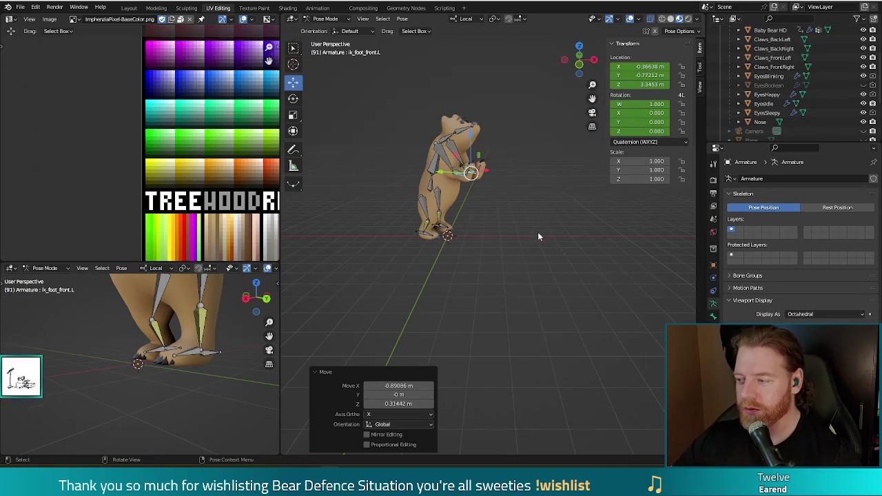
middle_drag(539, 236, 544, 225)
key(KP_1)
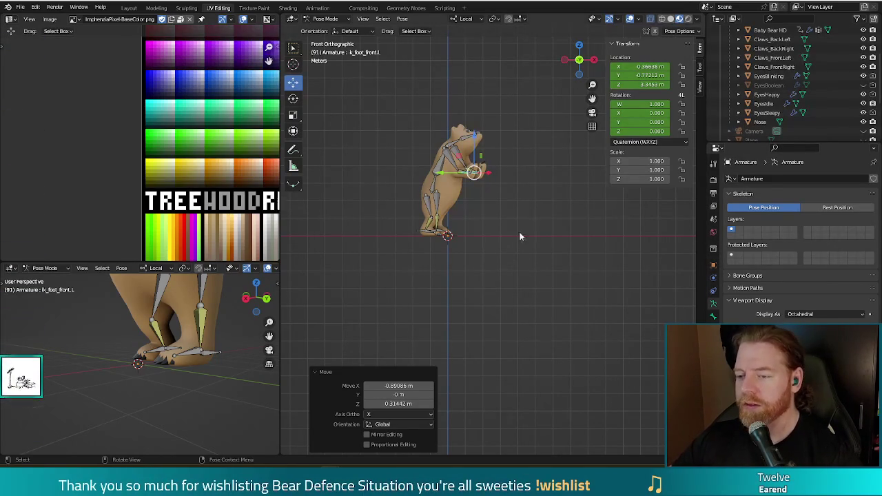
click(471, 139)
Step: Rotate the head bone and turn the shoulder bone 11°
key(r)
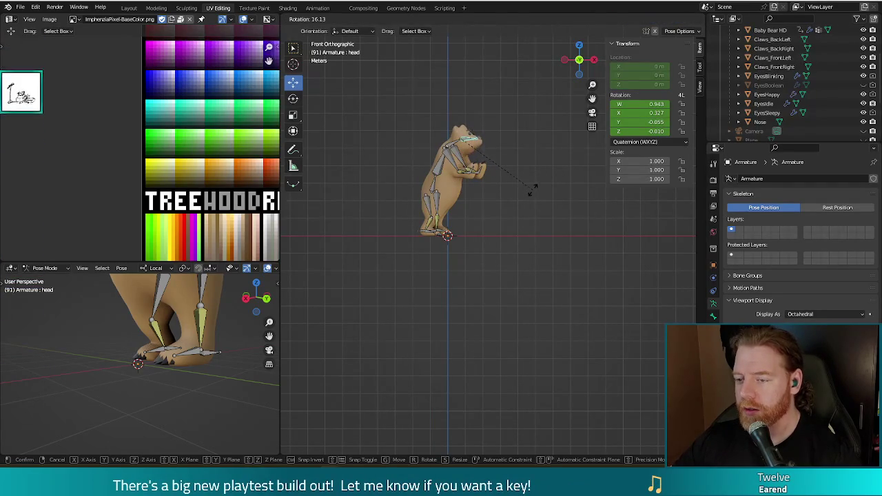
click(534, 189)
click(476, 146)
key(r)
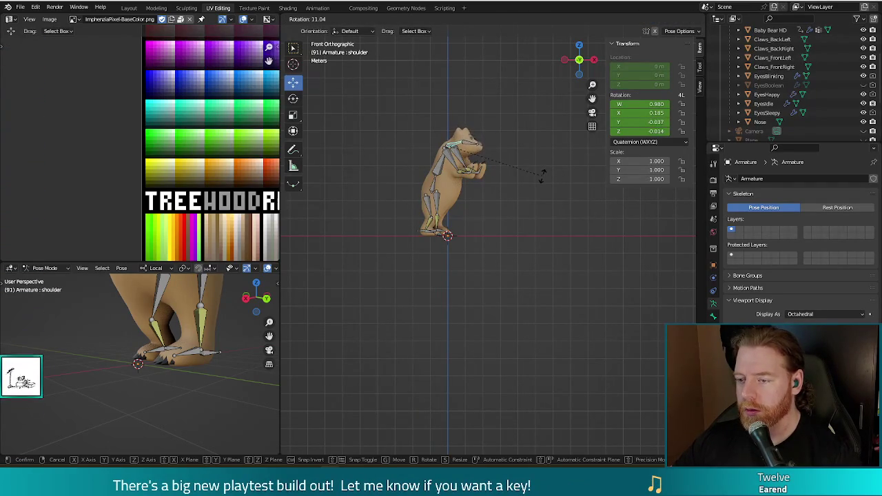
click(542, 174)
middle_drag(553, 183, 570, 257)
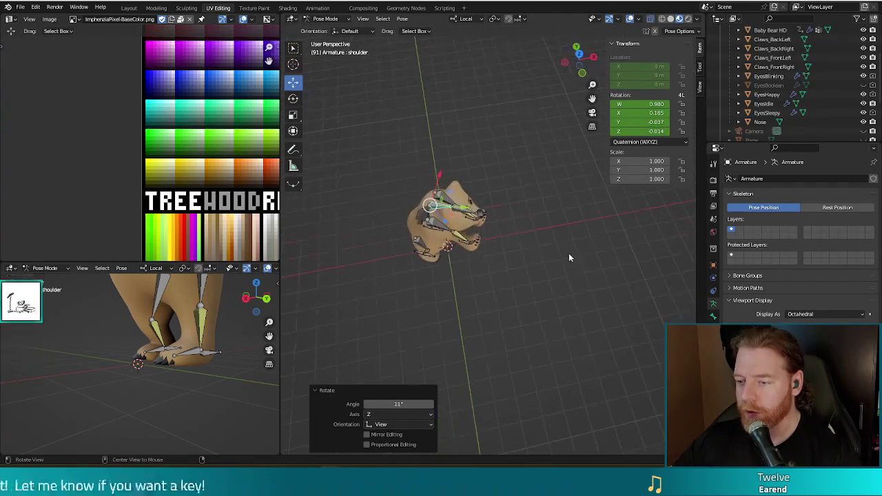
Step: Increase the shoulder rotation to 13.9° and tilt the head further to 16.9°
key(r)
click(460, 232)
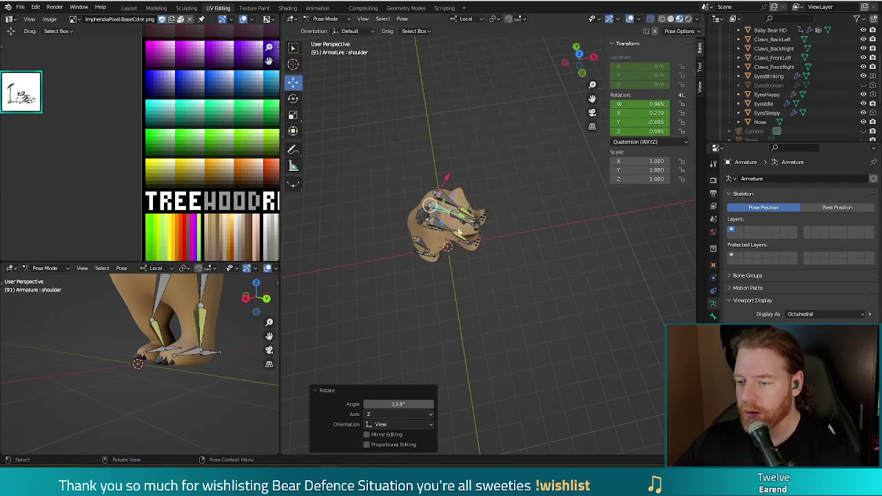
click(451, 212)
key(r)
click(531, 296)
middle_drag(531, 302, 526, 230)
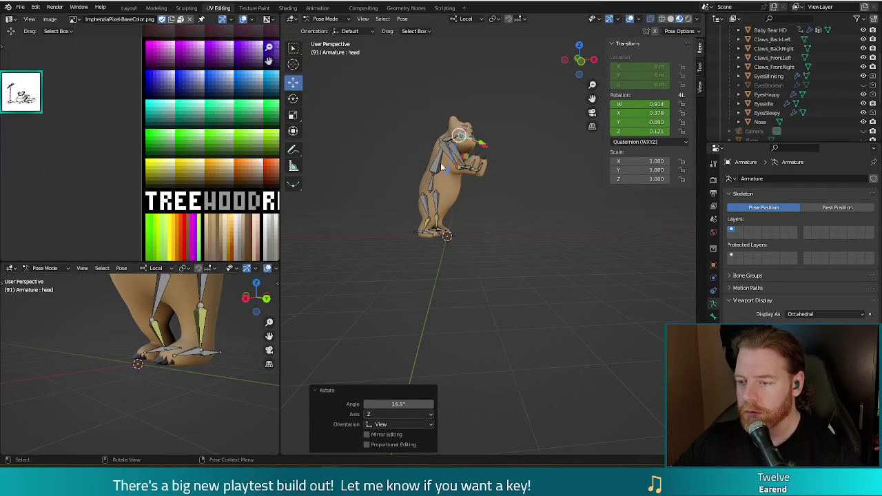
middle_drag(466, 174, 469, 163)
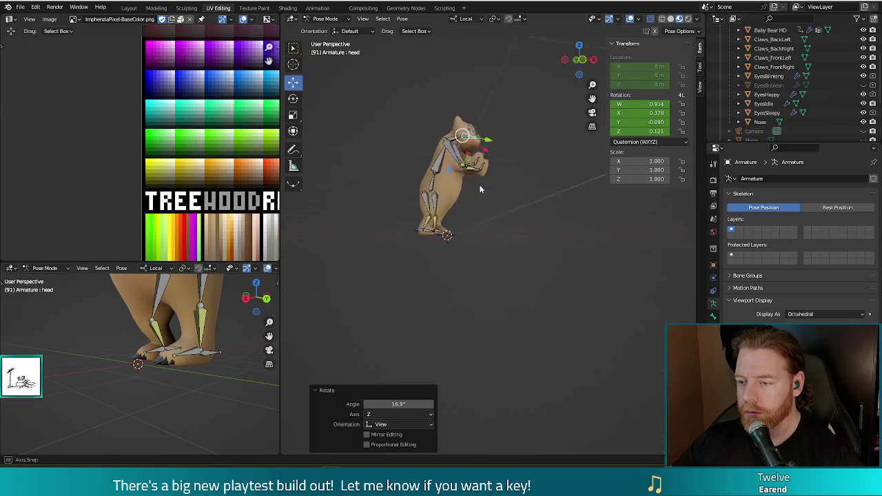
Step: Move the right and left front-paw IK bones so the paws meet before the chest
click(469, 162)
middle_drag(514, 188, 512, 205)
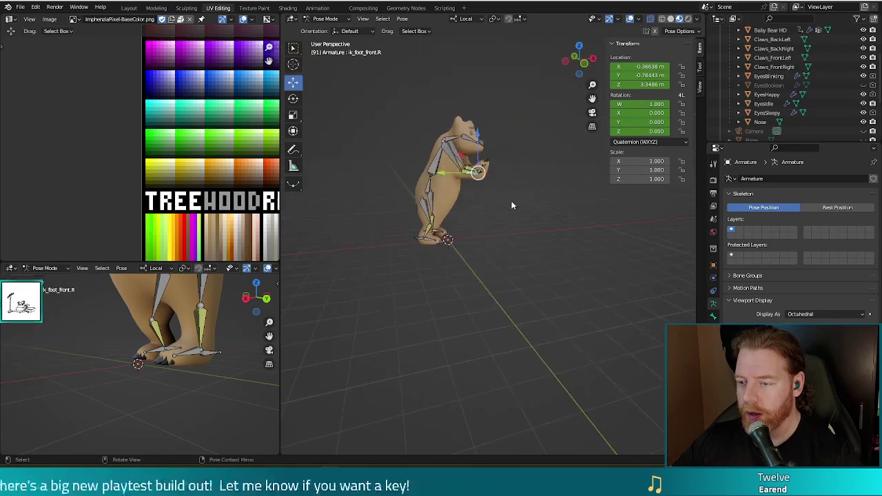
key(g)
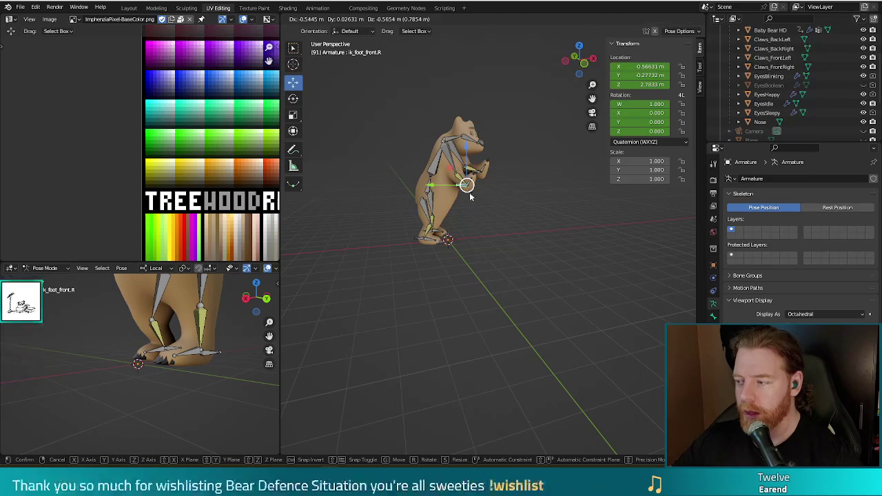
click(469, 190)
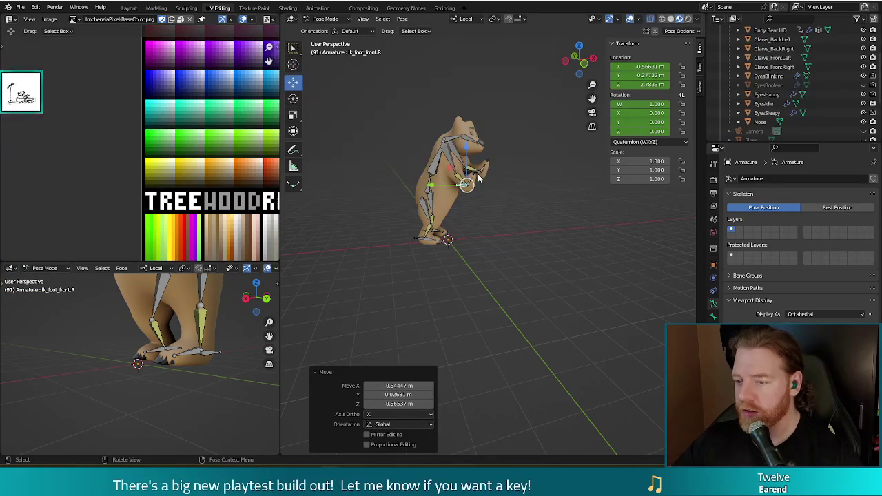
click(482, 175)
key(g)
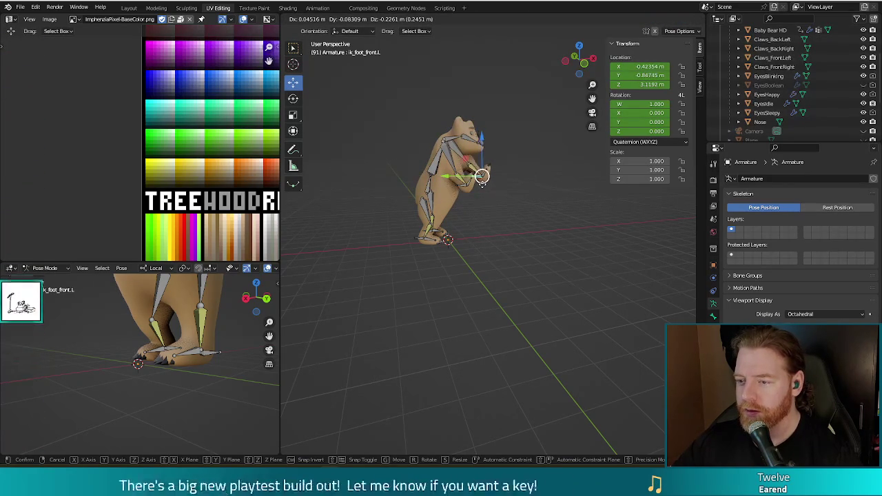
click(501, 195)
Step: Orbit the view to face the bear's front and check the left paw placement
mouse_move(501, 195)
middle_down()
mouse_move(488, 232)
mouse_move(516, 231)
mouse_move(505, 246)
mouse_move(517, 193)
middle_up()
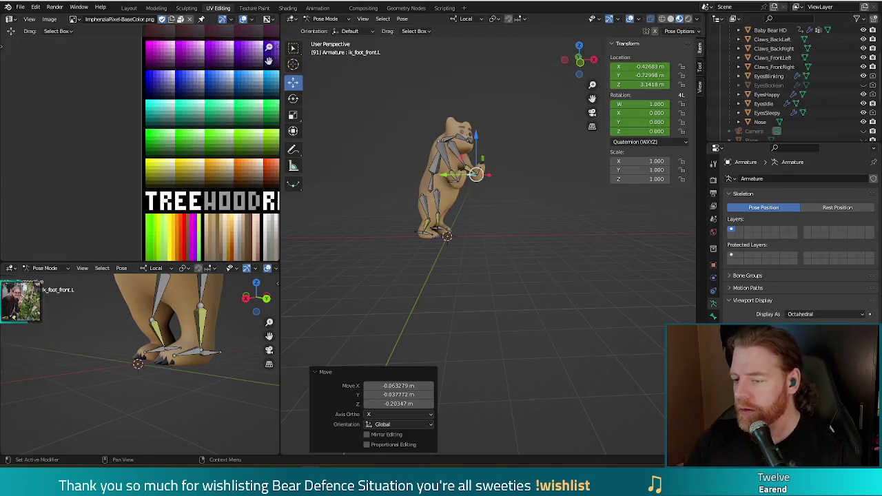
Step: Clear the bone selection, render frame 91 with F12, and close the render window
mouse_move(559, 300)
mouse_down()
mouse_move(551, 317)
mouse_move(557, 301)
mouse_up()
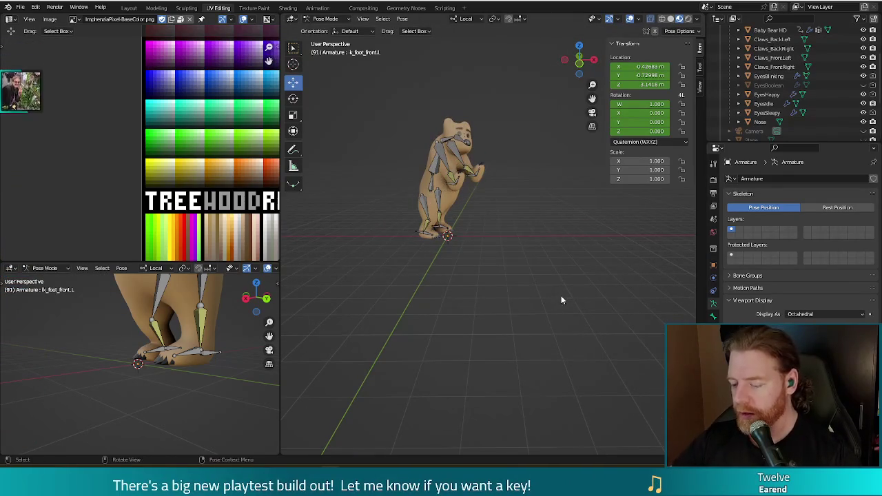
key(F12)
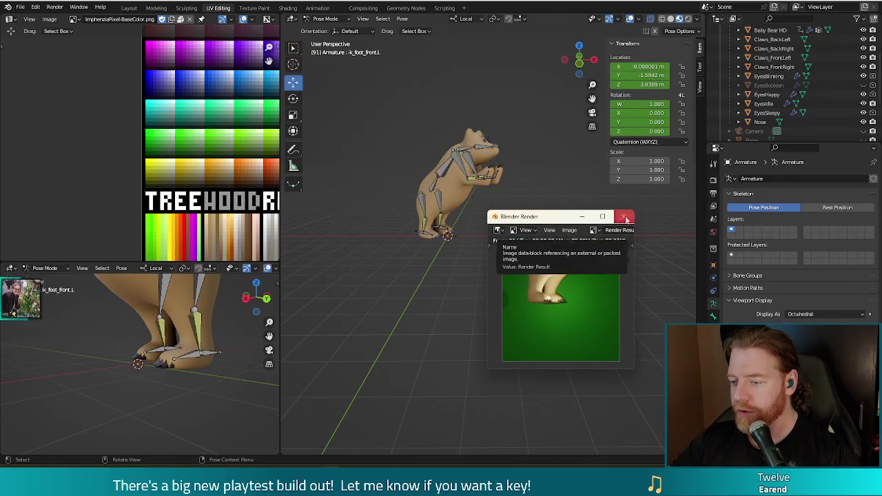
click(623, 216)
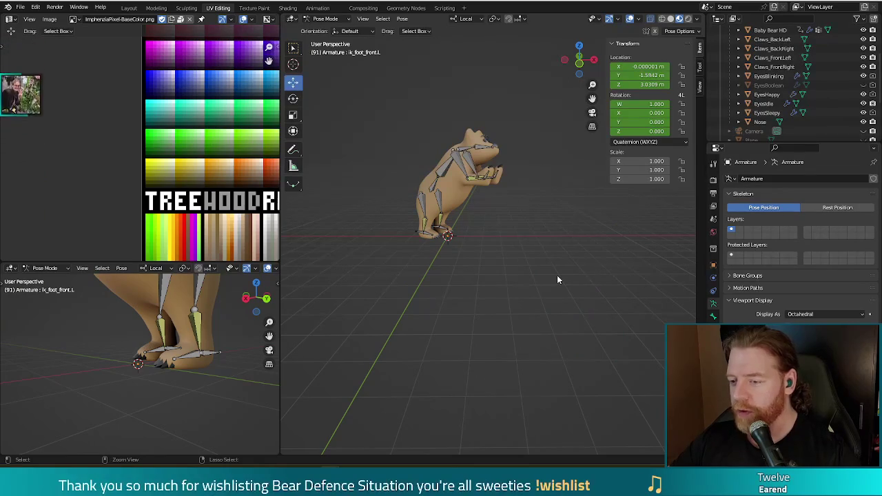
key(ctrl+z)
key(ctrl+z)
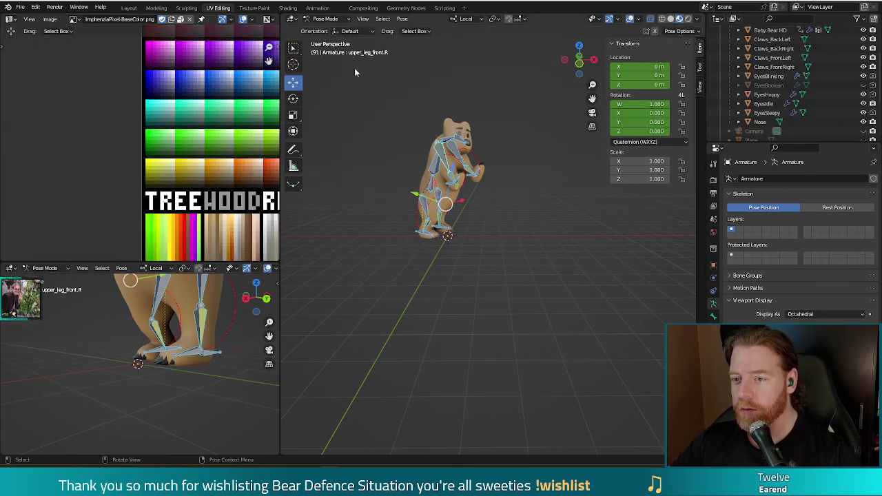
Step: In the Animation workspace, key the frame-91 pose and move those keys to frame 0
click(317, 8)
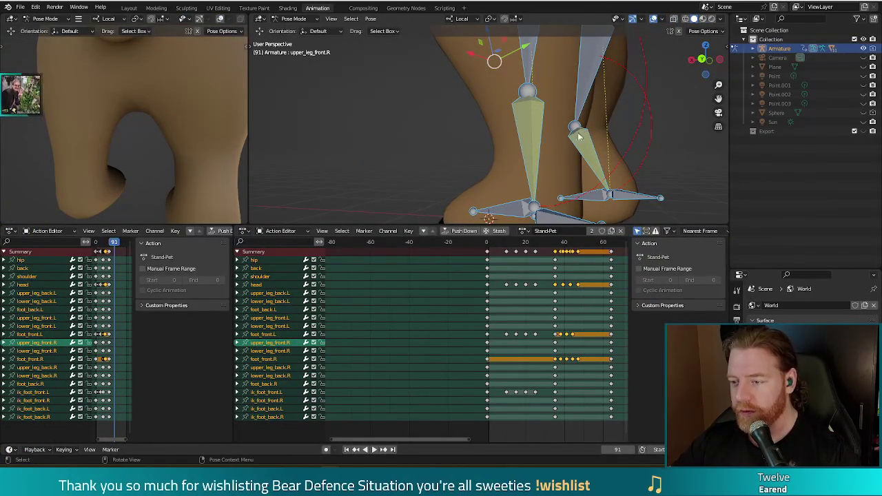
scroll(579, 136, down, 3)
key(i)
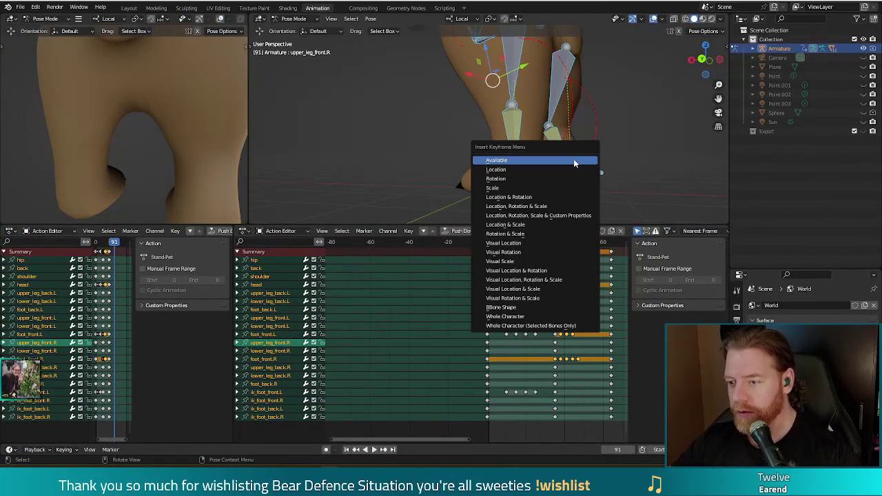
click(524, 204)
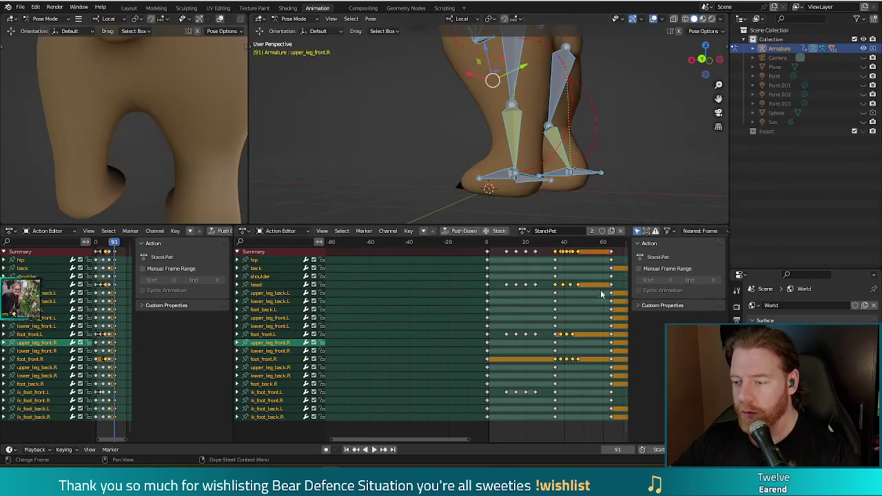
scroll(613, 258, down, 2)
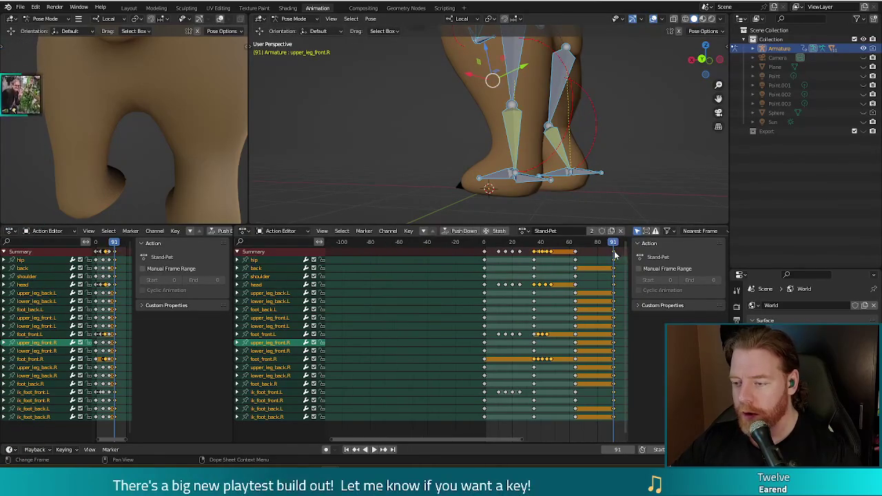
drag(615, 256, 484, 262)
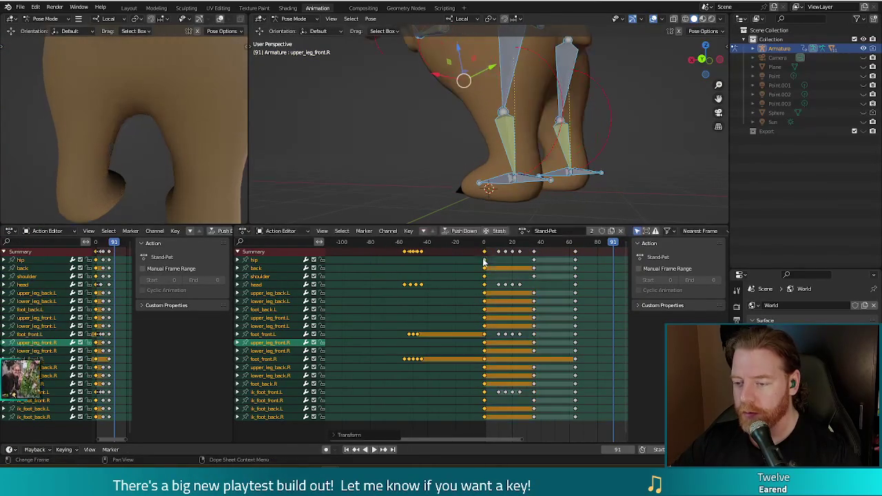
click(435, 289)
Step: Delete the negative-frame keyframes, then select and delete all remaining keys
key(shift+Left)
drag(377, 383, 438, 251)
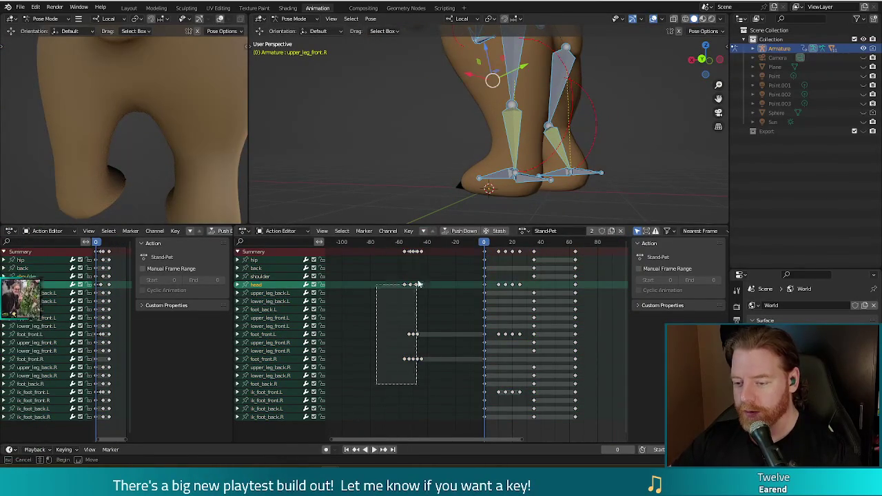
key(Delete)
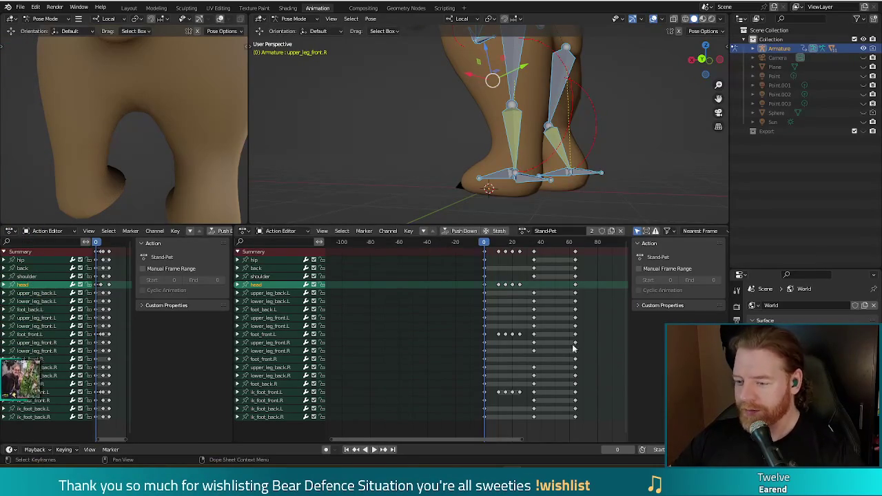
drag(596, 430, 494, 247)
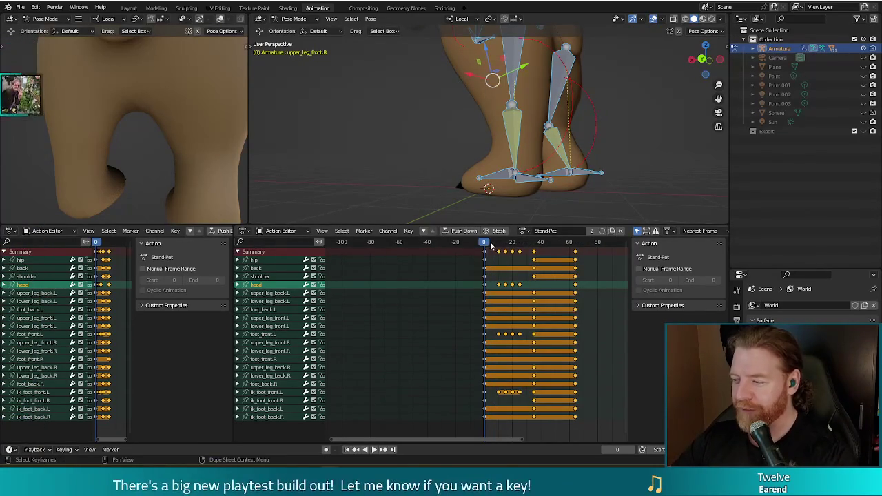
key(Delete)
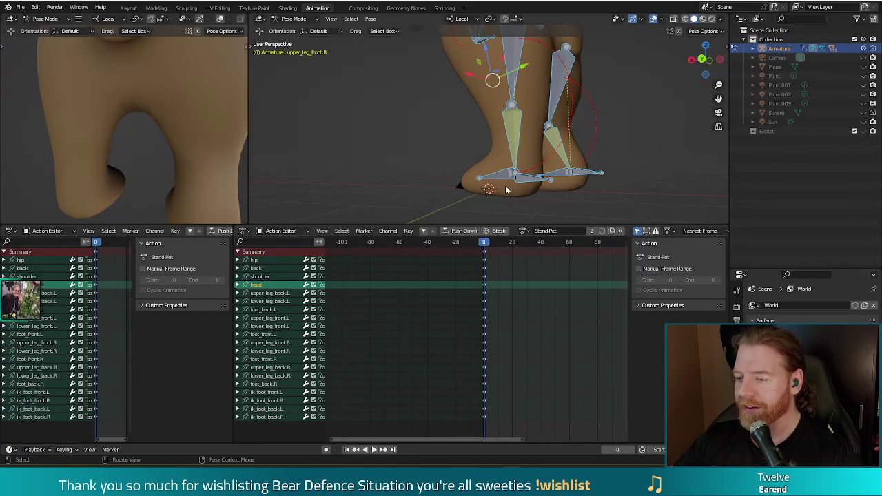
Step: Switch to the UV Editing workspace and leave armature edit mode for Object Mode
scroll(566, 175, down, 3)
scroll(565, 173, down, 2)
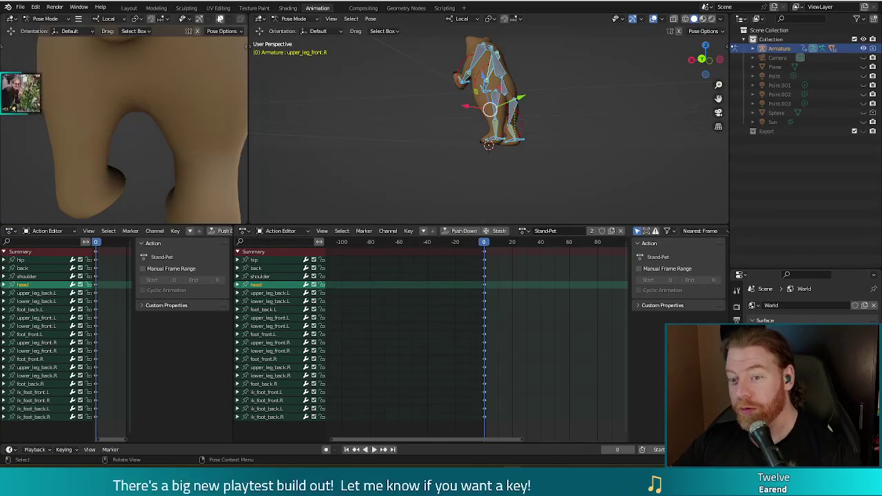
click(218, 9)
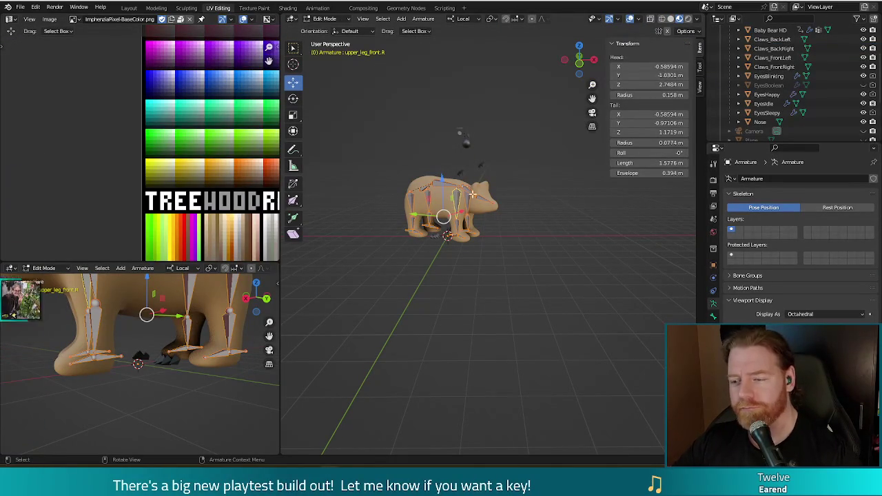
key(Tab)
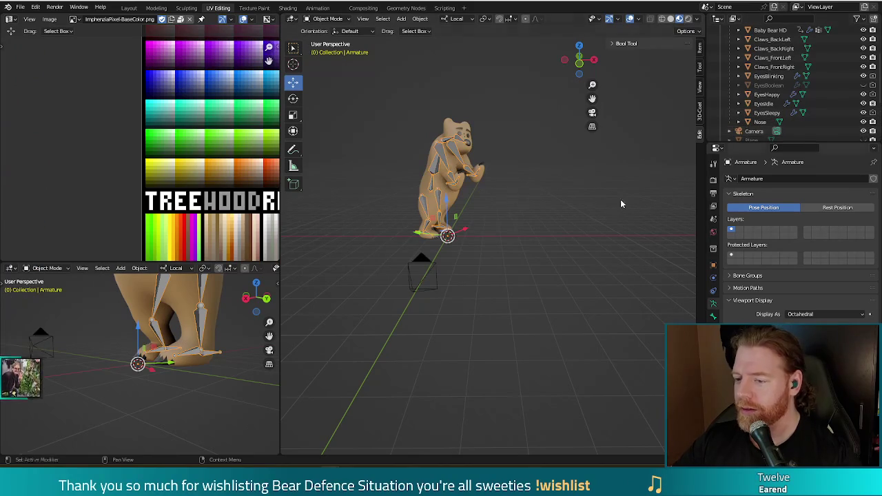
Step: Move the camera along its local Y axis and make a test render from it
middle_drag(621, 199, 427, 246)
click(348, 238)
key(g)
key(y)
key(y)
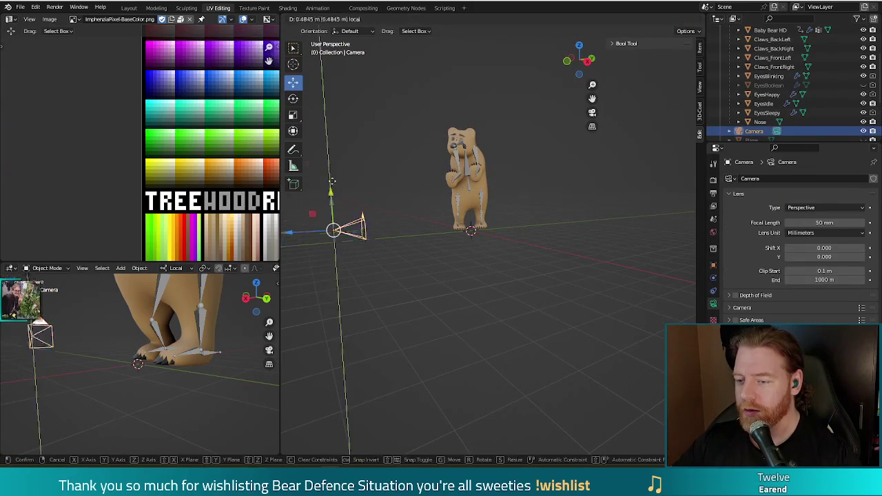
click(327, 139)
key(F12)
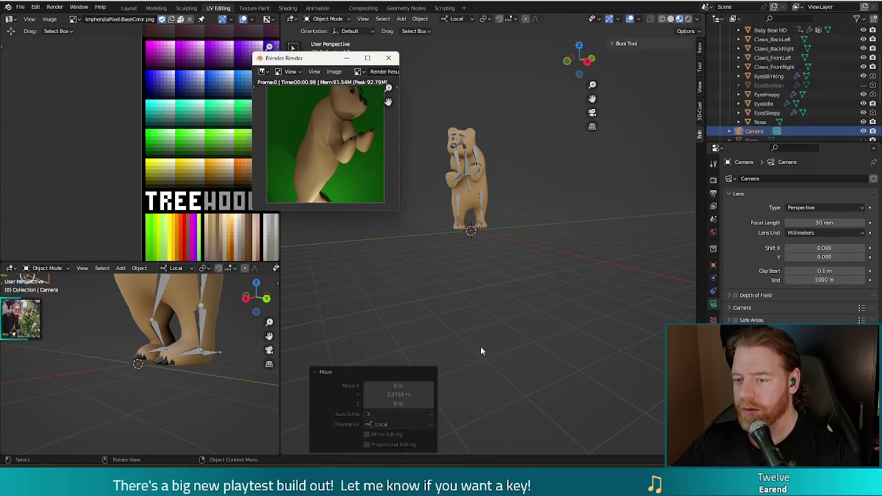
click(390, 59)
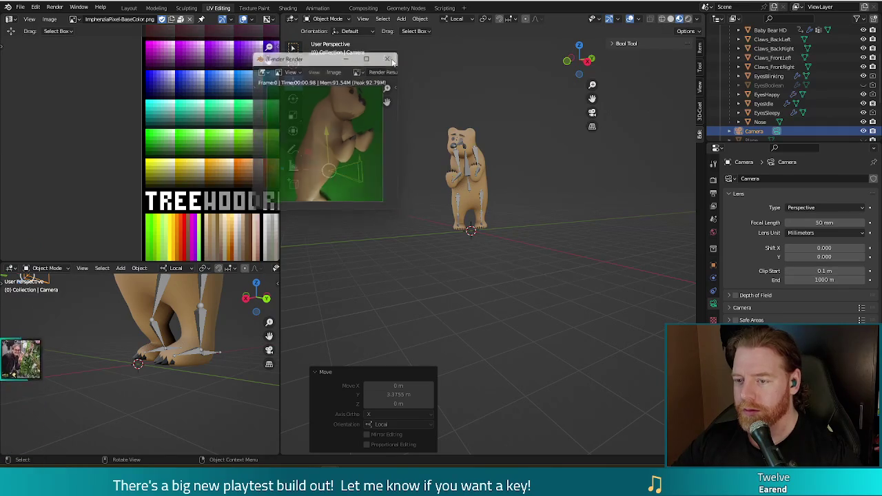
Step: Move the camera a further 1.351 m along Y and render another test image
key(g)
key(y)
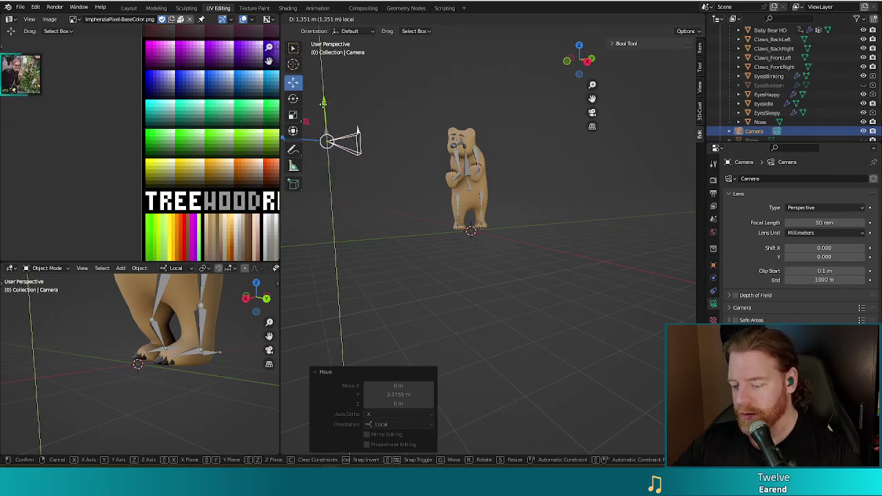
click(322, 104)
key(F12)
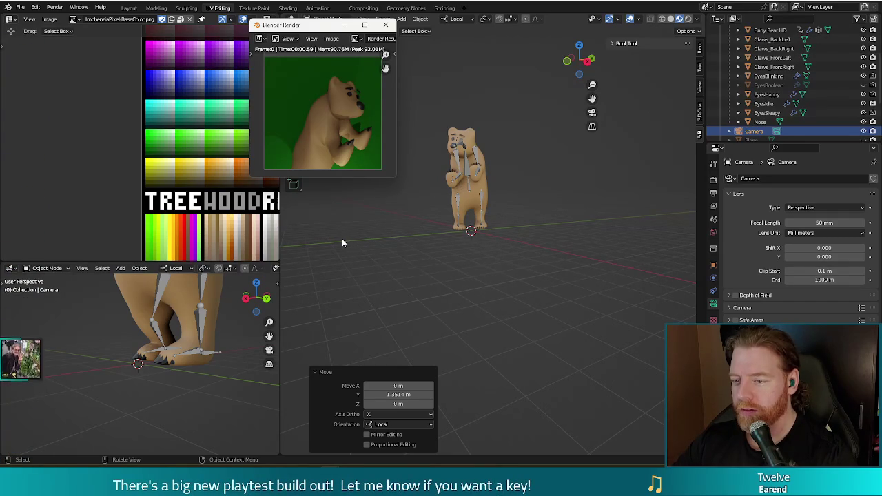
click(387, 26)
Step: Put the bear's armature in Pose Mode and select the ik_foot_front.R bone
scroll(407, 199, up, 2)
scroll(401, 197, up, 2)
scroll(430, 196, up, 2)
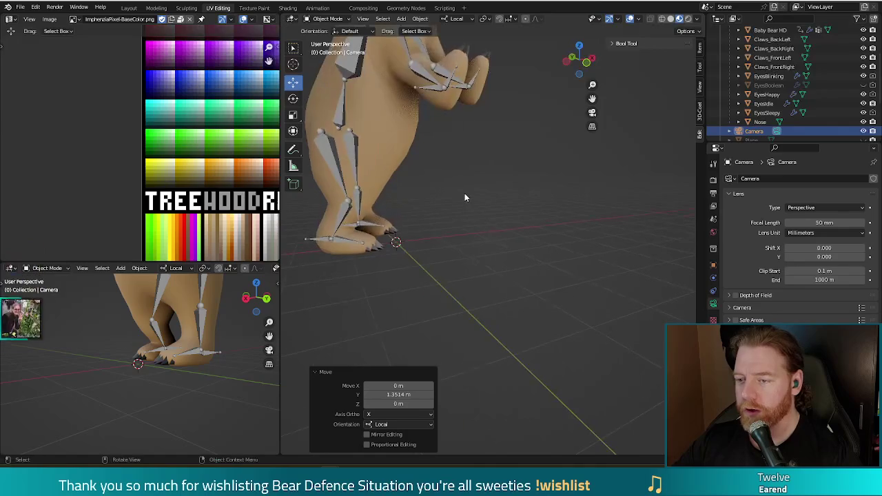
mouse_move(486, 169)
middle_down()
mouse_move(493, 165)
mouse_move(471, 206)
middle_up()
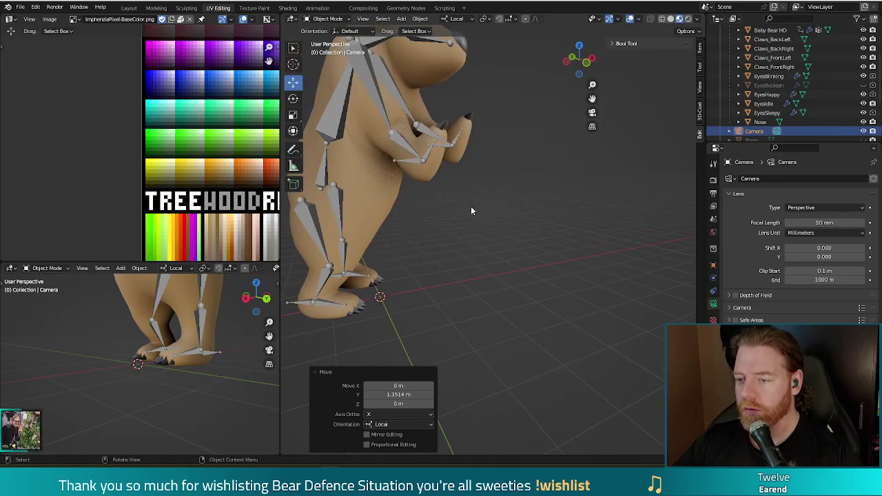
click(404, 159)
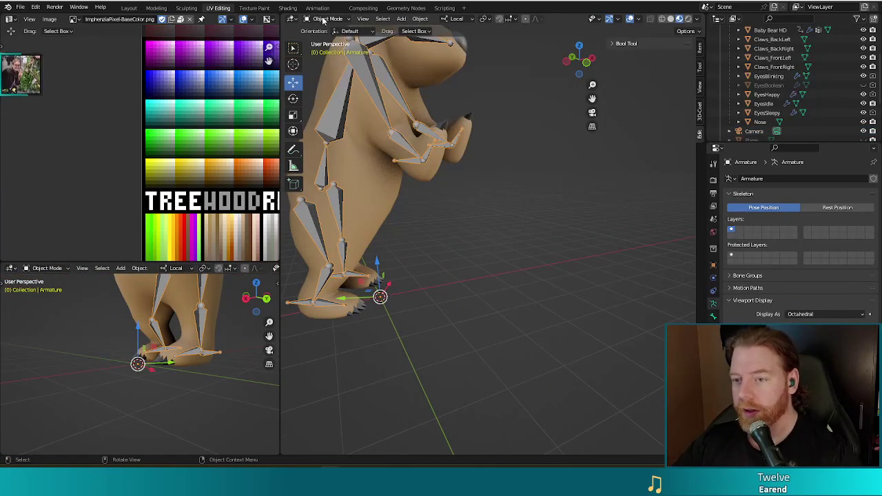
click(323, 20)
click(329, 55)
click(414, 165)
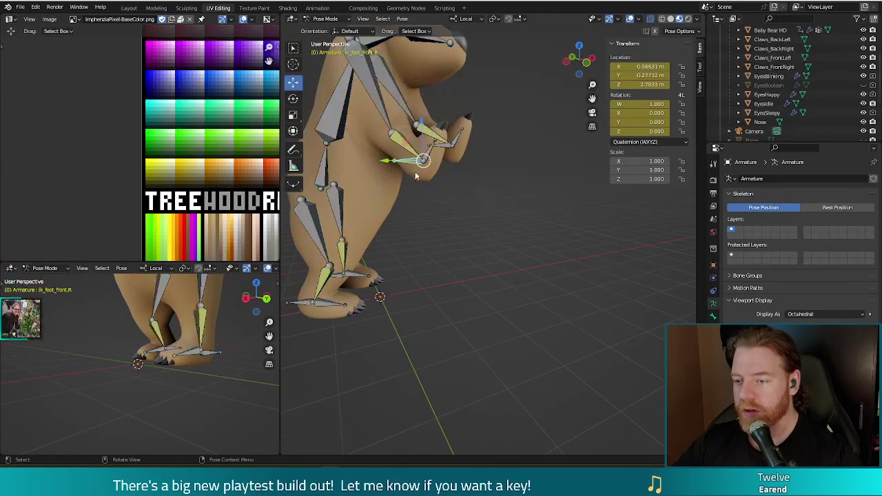
Step: Reposition the ik_foot_front.R bone and rotate the foot_front.R paw
key(g)
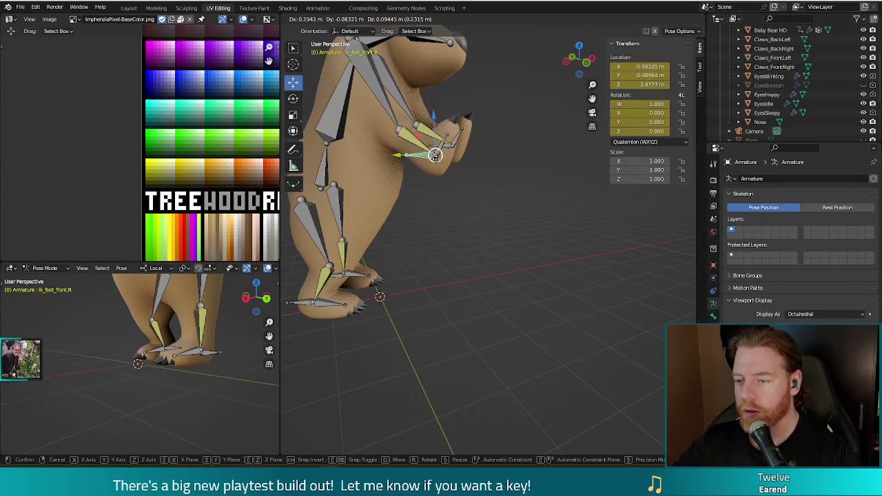
click(431, 151)
click(434, 153)
key(r)
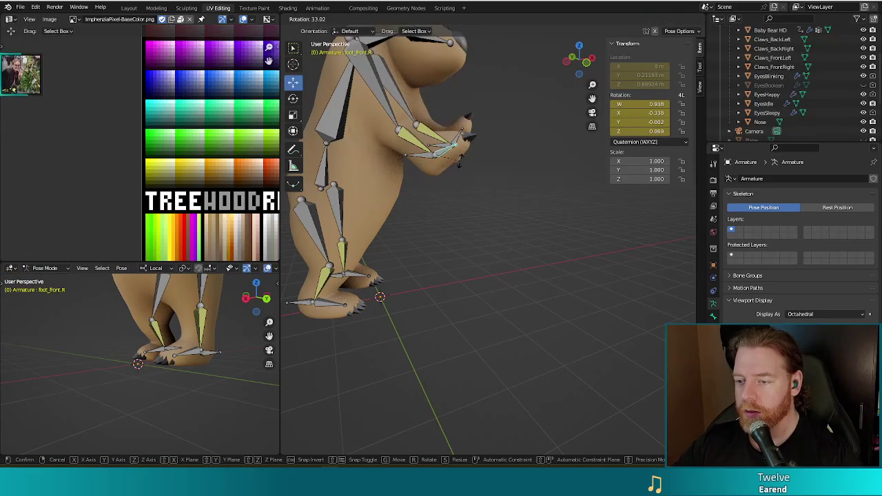
click(476, 166)
Step: Rotate the foot_front.L paw by 35.9°
mouse_move(477, 166)
middle_down()
mouse_move(490, 195)
mouse_move(493, 171)
middle_up()
click(458, 137)
key(r)
click(486, 192)
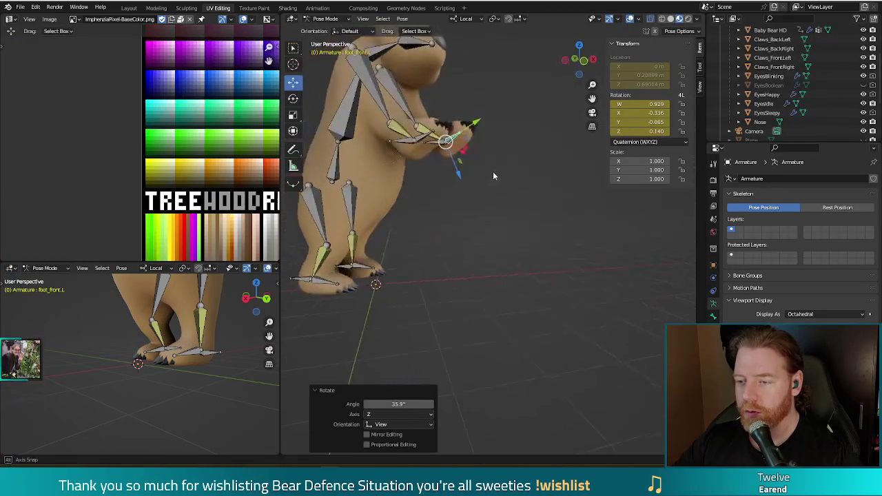
Step: Test-render the new paw pose, select all bones, and return to the Animation workspace
key(F12)
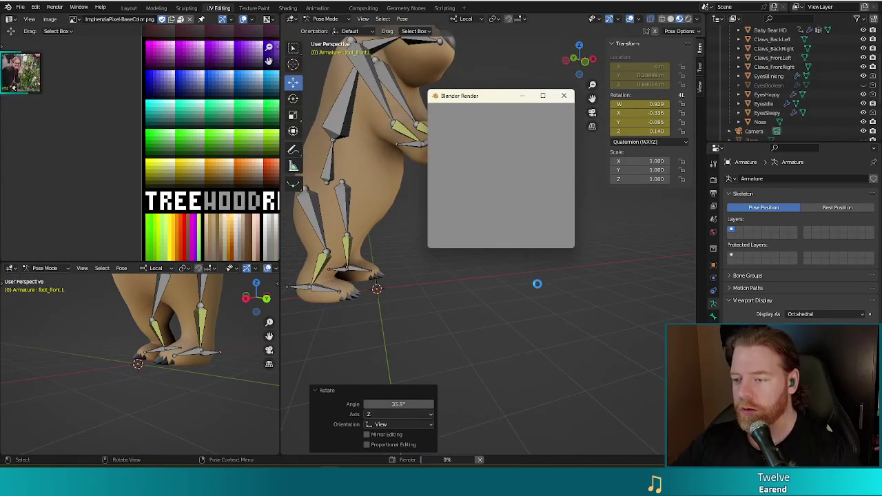
click(563, 95)
key(a)
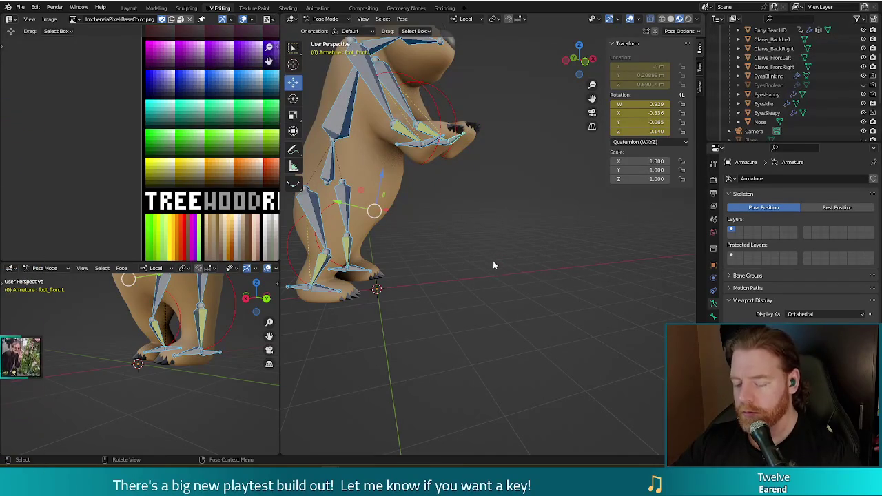
click(317, 8)
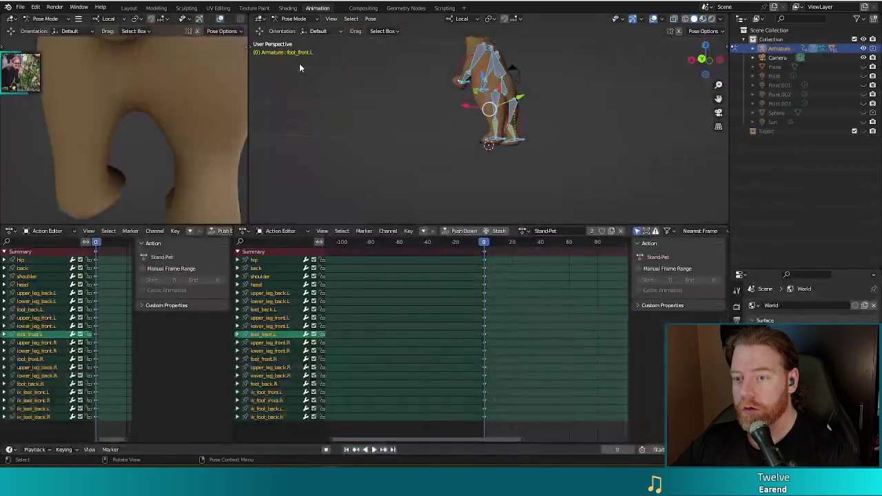
Step: Test-render the posed bear from a side view, close the render, and undo the last change
mouse_move(412, 141)
middle_down()
mouse_move(648, 171)
mouse_move(624, 133)
mouse_move(578, 171)
mouse_move(553, 143)
middle_up()
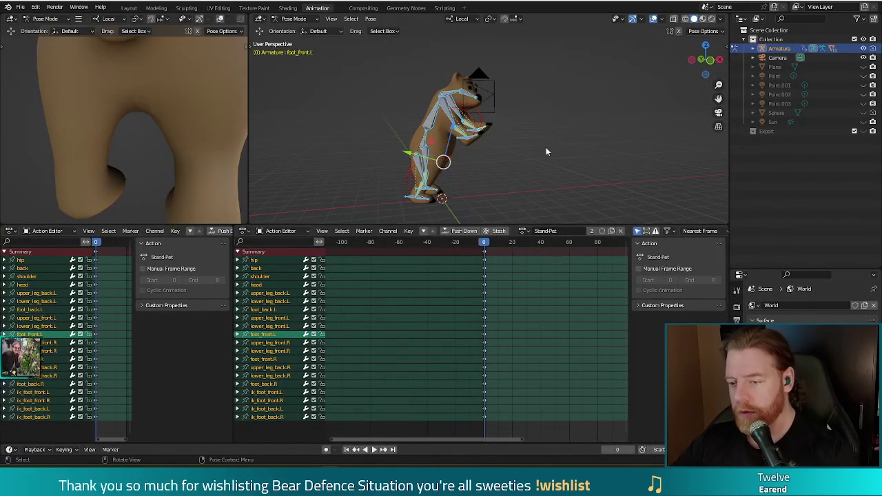
key(i)
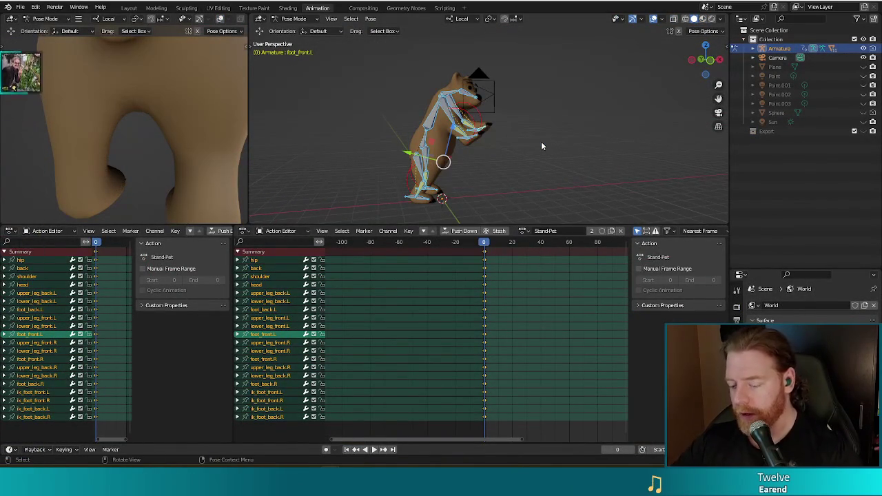
key(F12)
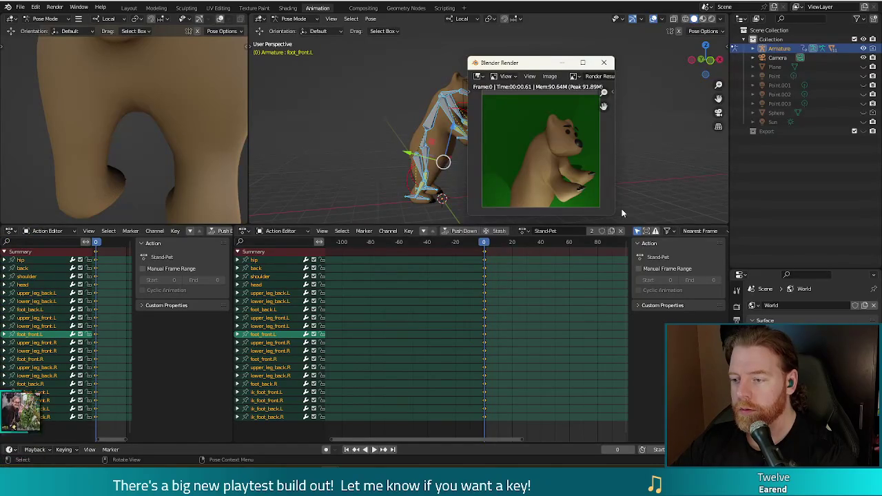
click(604, 63)
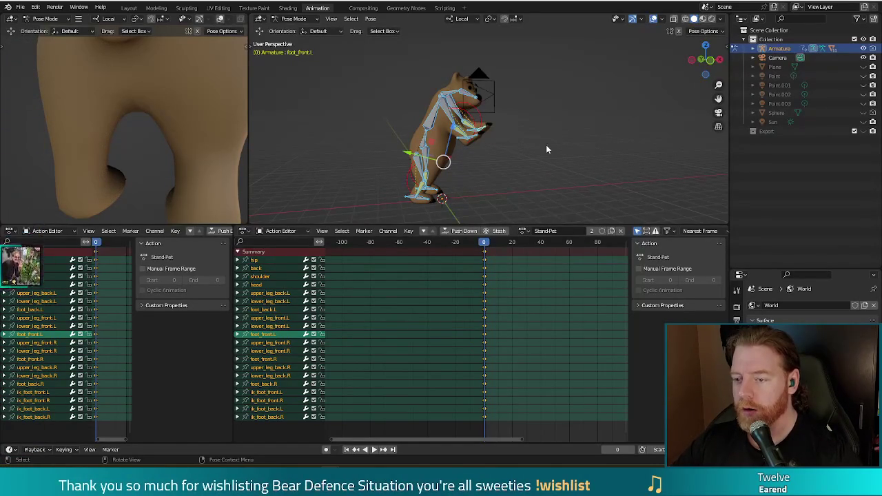
key(ctrl+z)
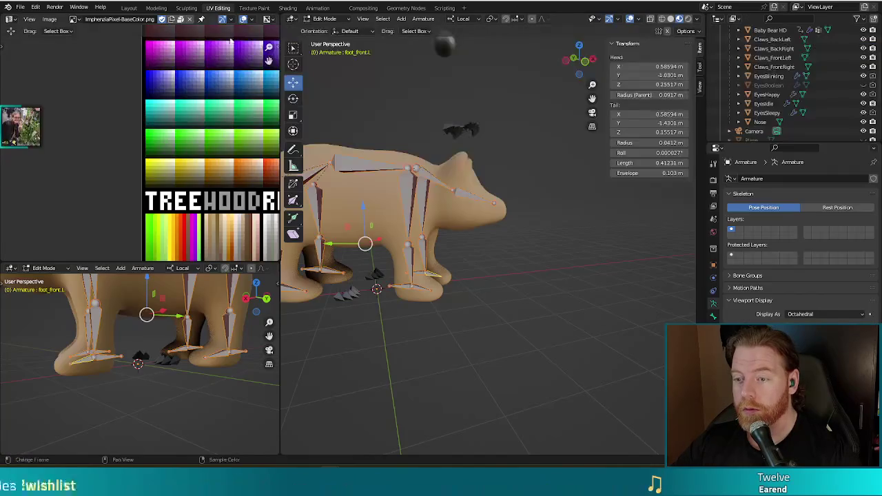
Step: Return the armature to Object Mode and view the bear from the top (numpad 7)
click(325, 19)
click(329, 28)
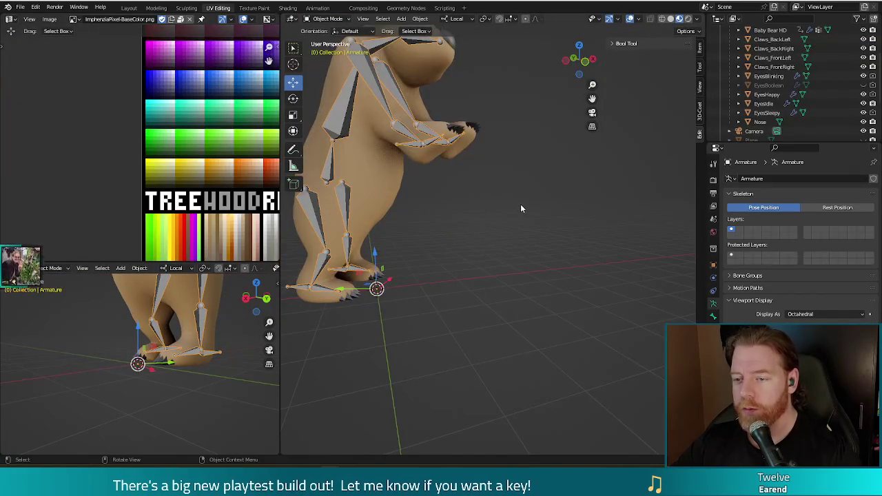
scroll(521, 208, down, 4)
key(KP_7)
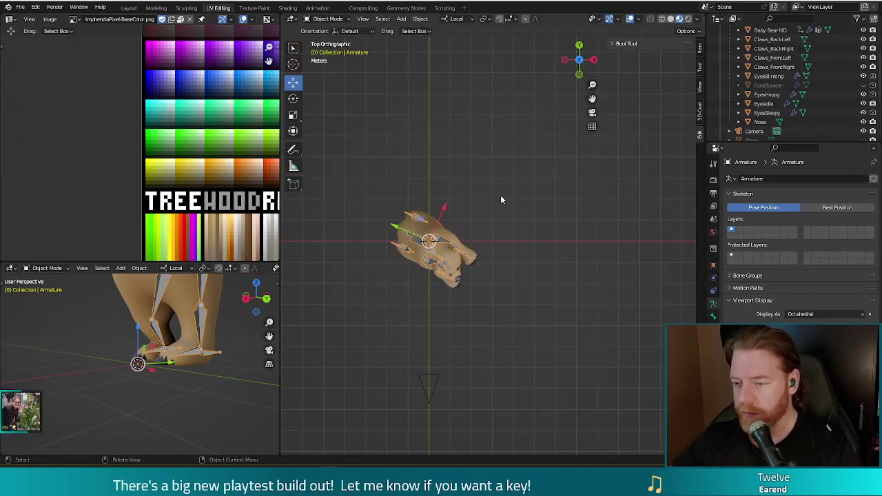
mouse_move(506, 265)
middle_down()
mouse_move(494, 257)
mouse_move(495, 241)
middle_up()
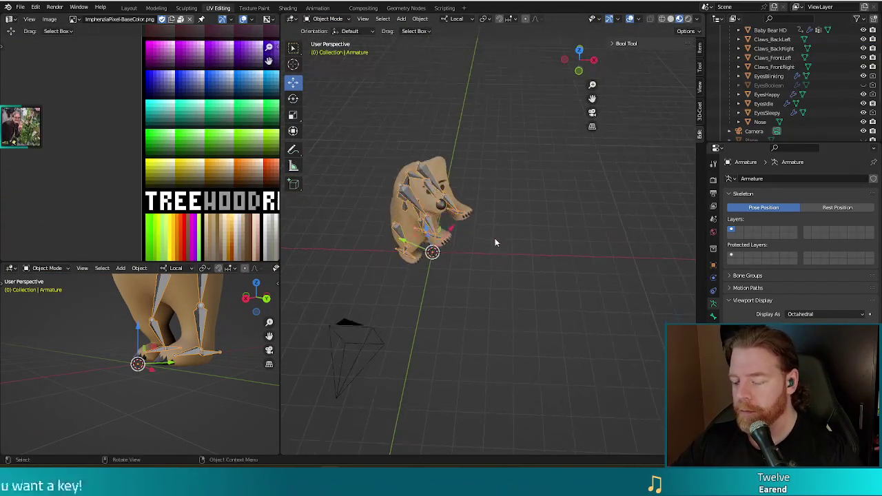
key(KP_7)
Step: Rotate the bear armature −20° about its local Z axis, then switch to the browser
key(r)
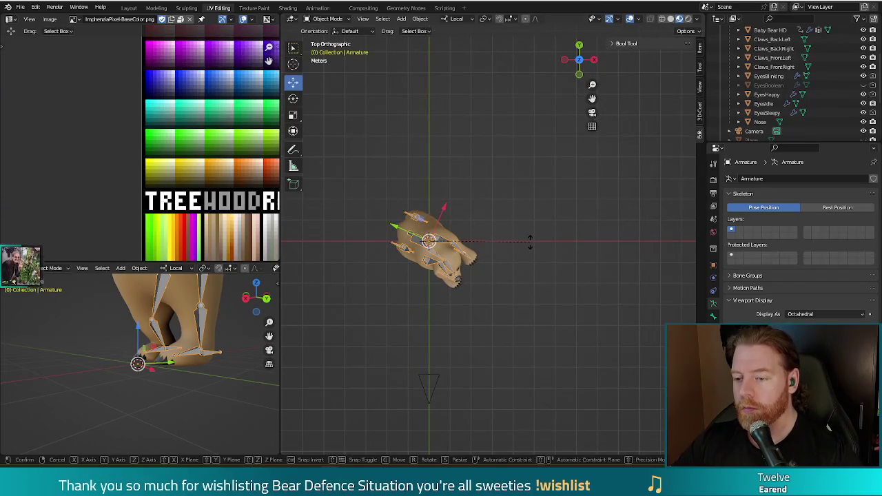
key(z)
key(z)
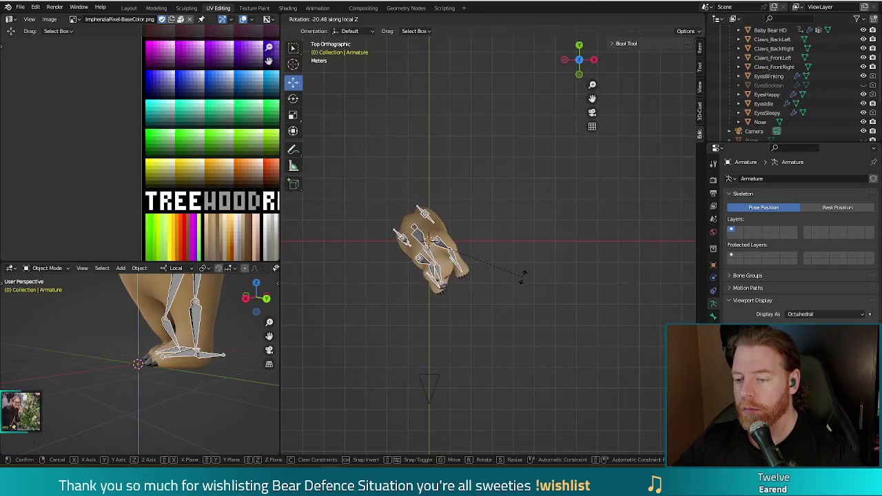
click(522, 274)
mouse_move(522, 276)
middle_down()
mouse_move(519, 247)
mouse_move(530, 228)
mouse_move(541, 234)
mouse_move(546, 199)
middle_up()
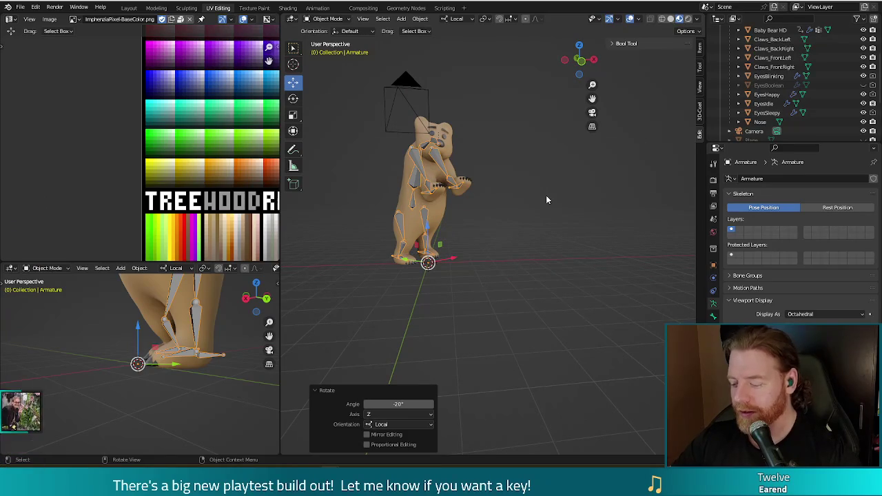
key(alt+Tab)
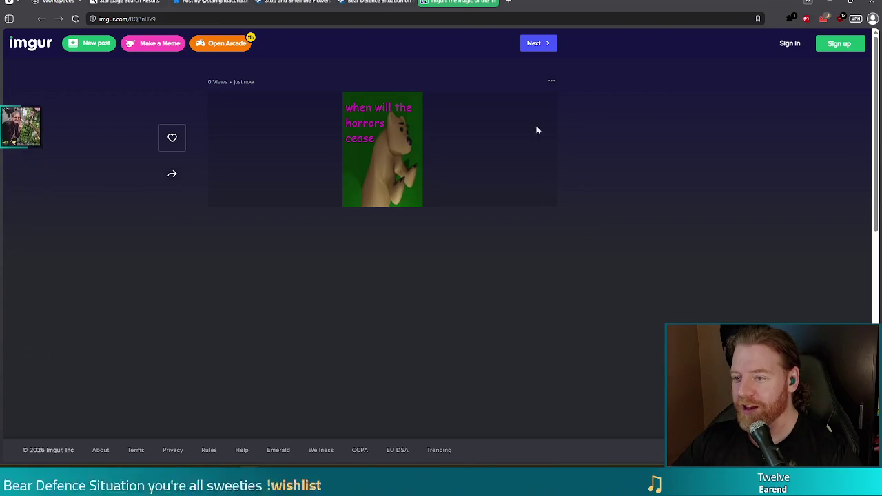
Step: Close the imgur meme tab and minimise the browser to bring Blender back
click(493, 2)
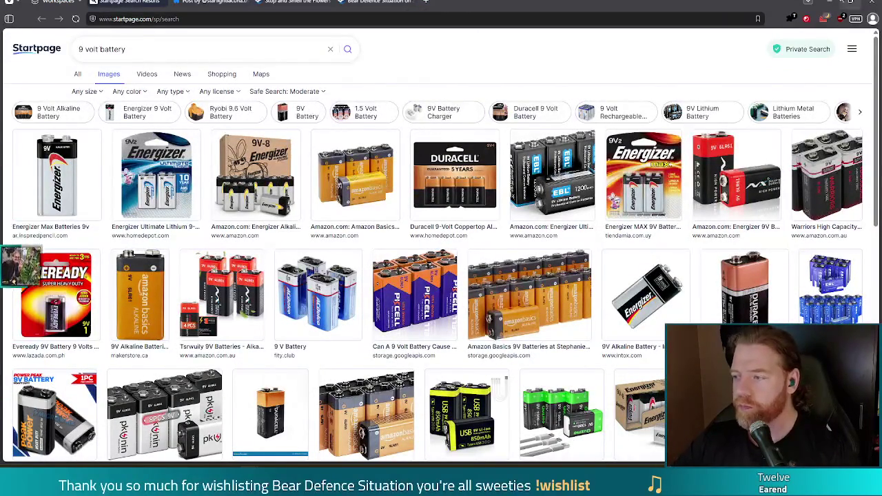
click(830, 2)
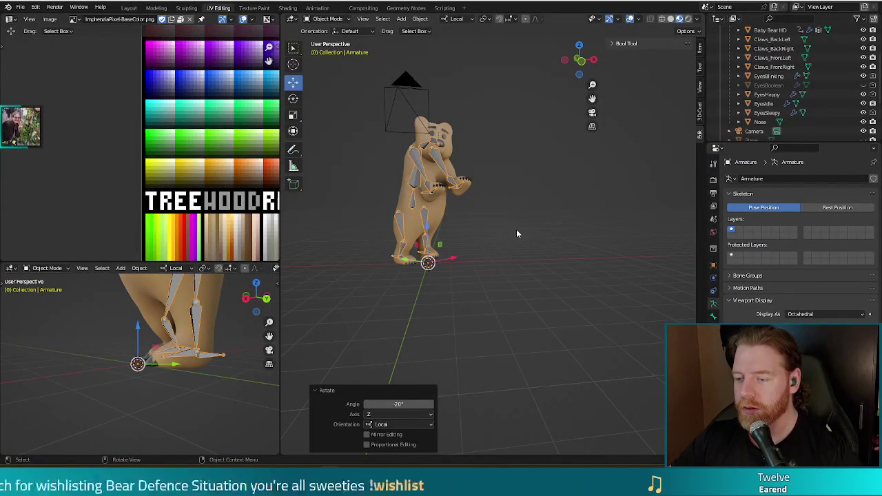
Step: Test-render the turned bear, then deselect it and hide the camera in the outliner
key(F12)
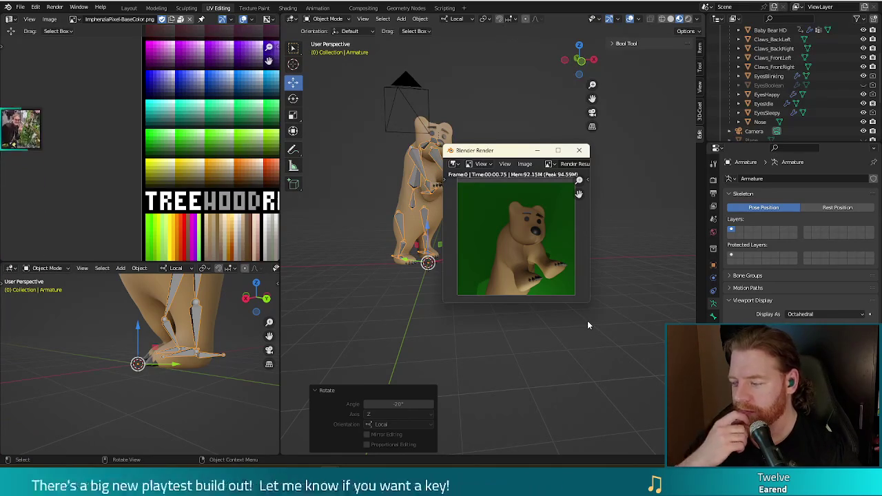
click(579, 151)
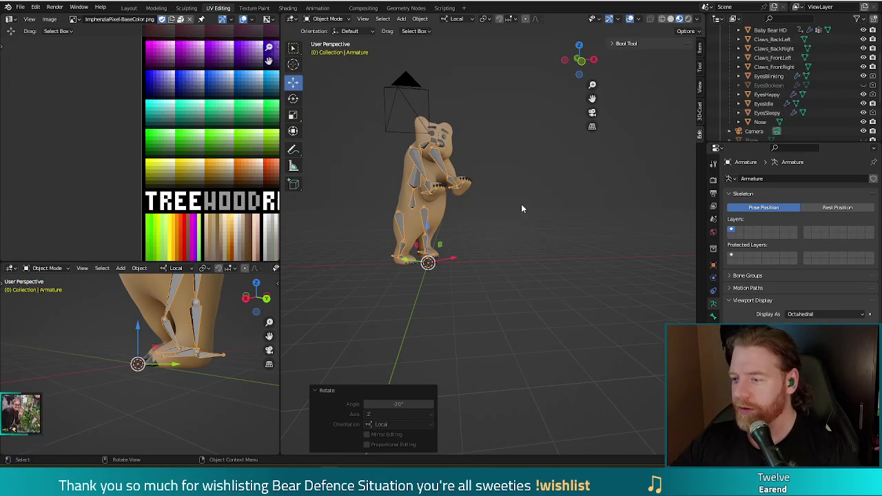
click(521, 204)
click(864, 131)
Step: Select every object and render the bear again on the green backdrop
middle_drag(611, 246, 585, 261)
key(a)
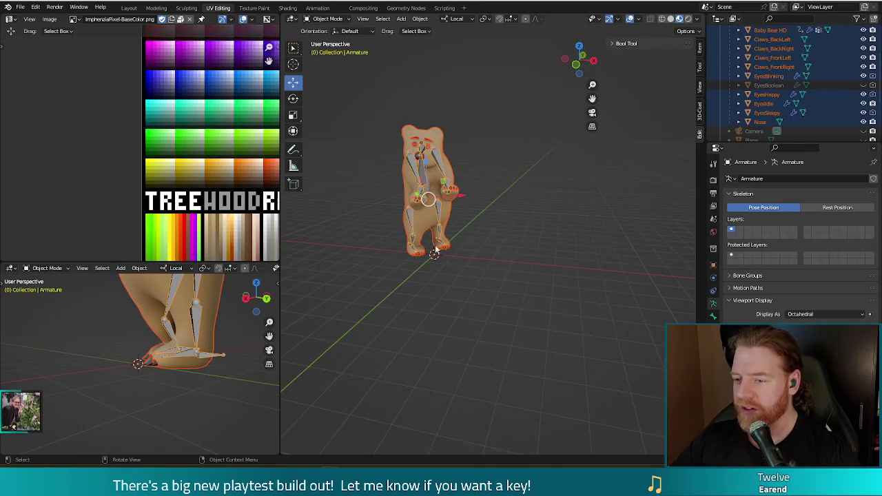
key(F12)
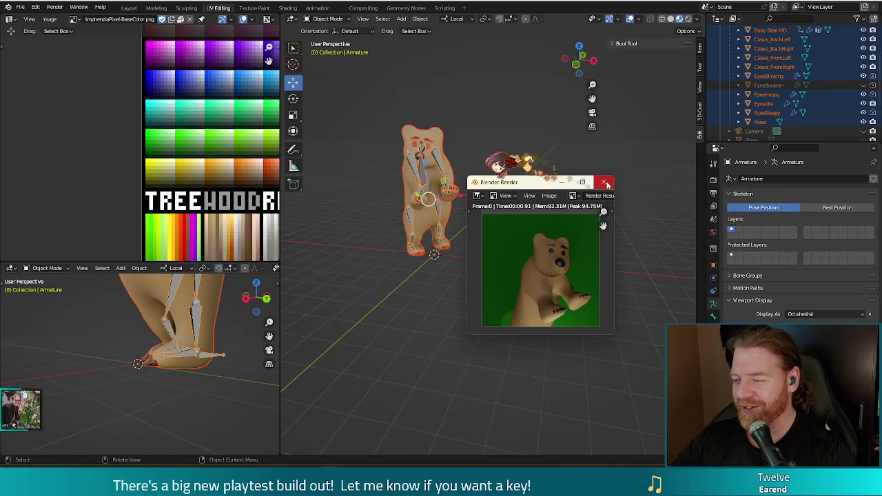
click(604, 182)
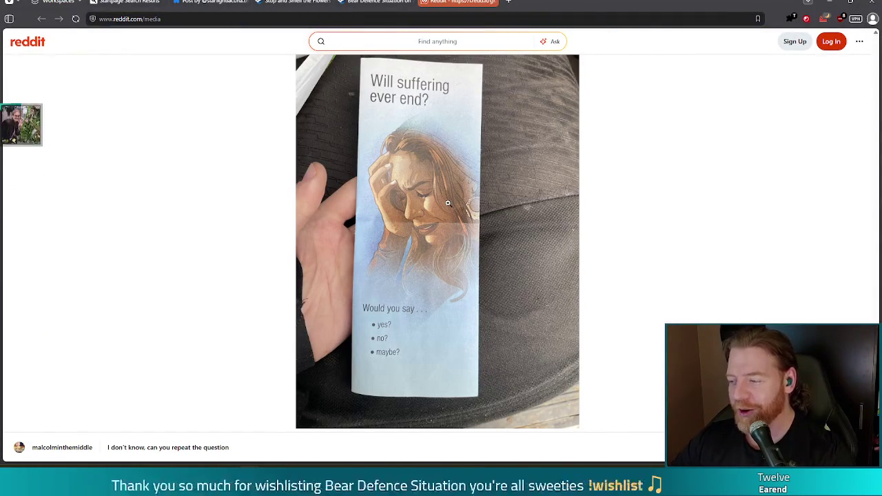
Step: Close the Reddit image tab and minimise the browser to return to Blender
click(492, 2)
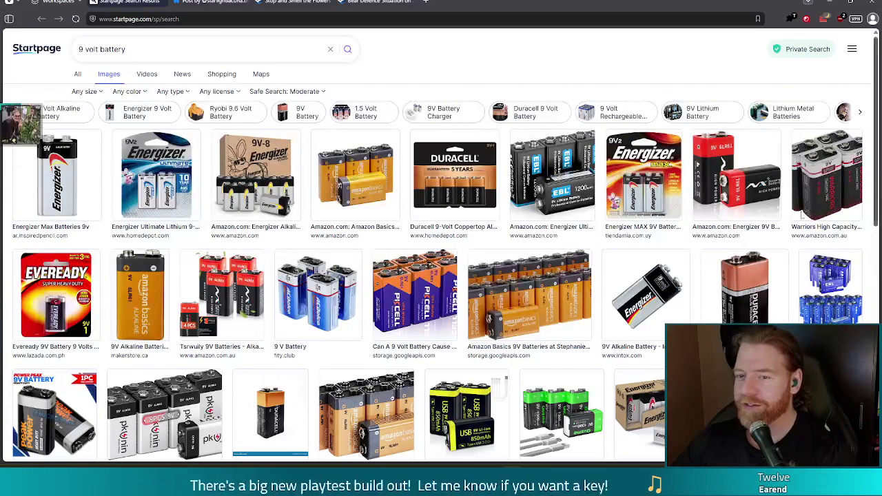
click(827, 6)
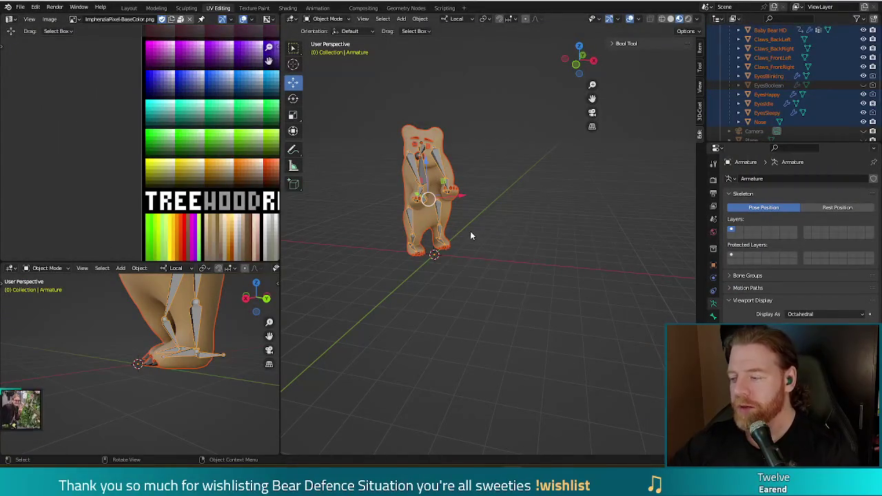
Step: Select all of the bear's objects and delete the bear with its armature
click(467, 303)
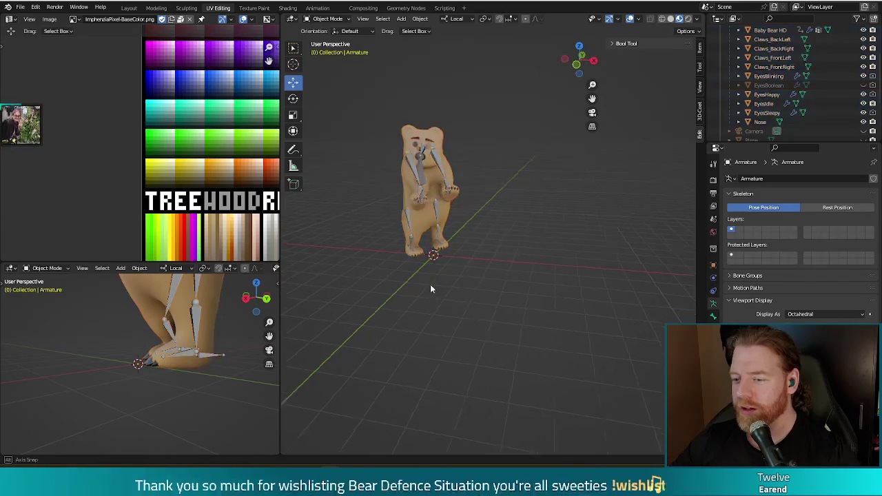
middle_drag(430, 283, 455, 290)
key(a)
mouse_move(558, 266)
middle_down()
mouse_move(482, 267)
mouse_move(537, 267)
middle_up()
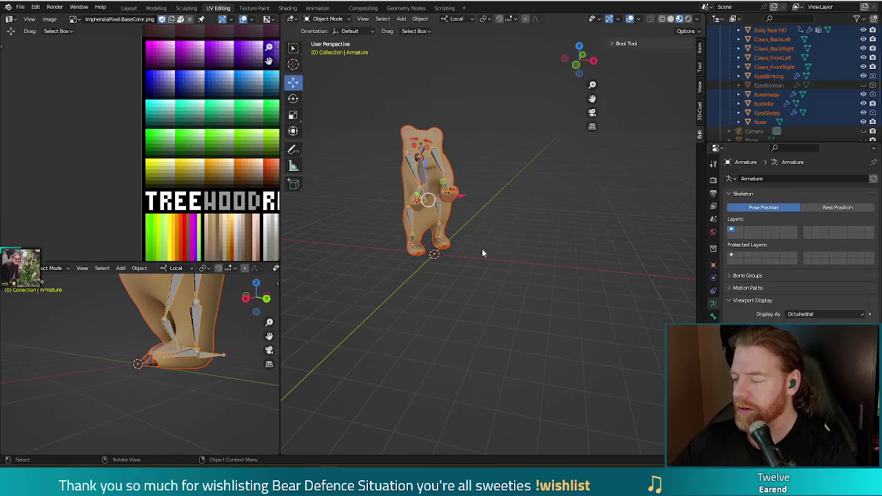
key(Delete)
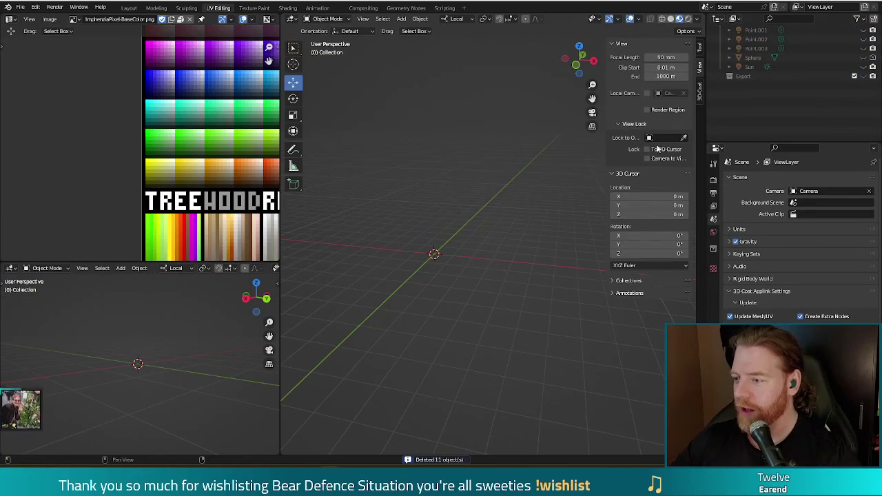
Step: Unhide the Camera and Plane in the outliner and view the green backdrop with the camera
scroll(796, 81, up, 3)
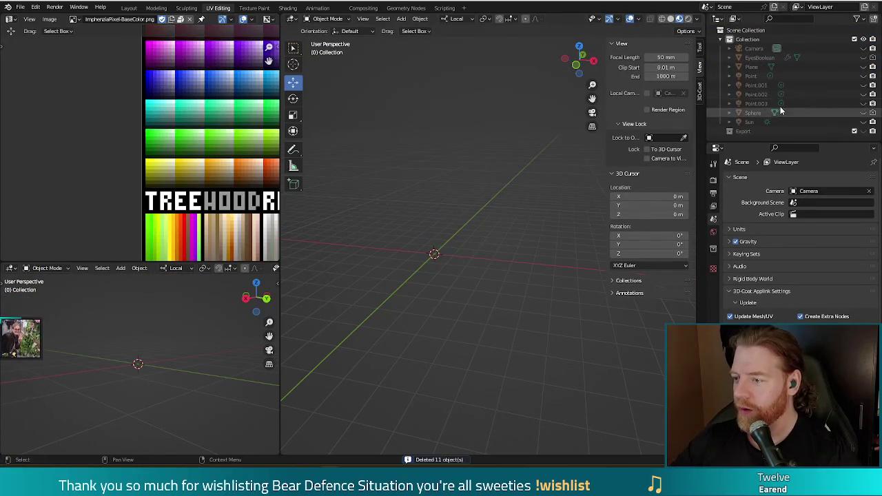
click(863, 48)
click(863, 67)
mouse_move(476, 241)
middle_down()
mouse_move(432, 258)
mouse_move(452, 285)
middle_up()
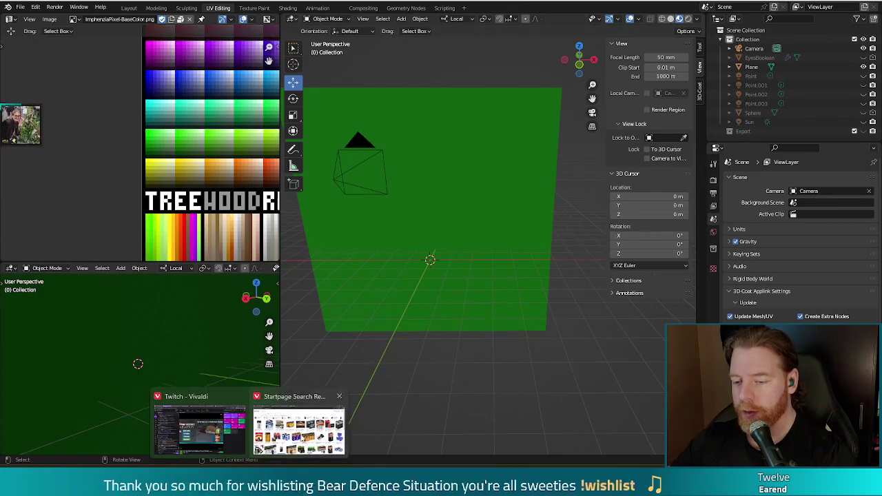
key(alt+Tab)
key(alt+Tab)
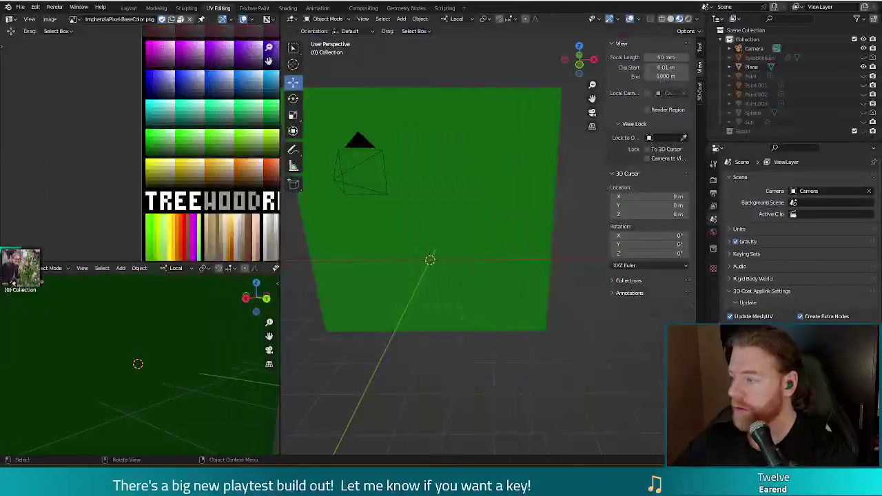